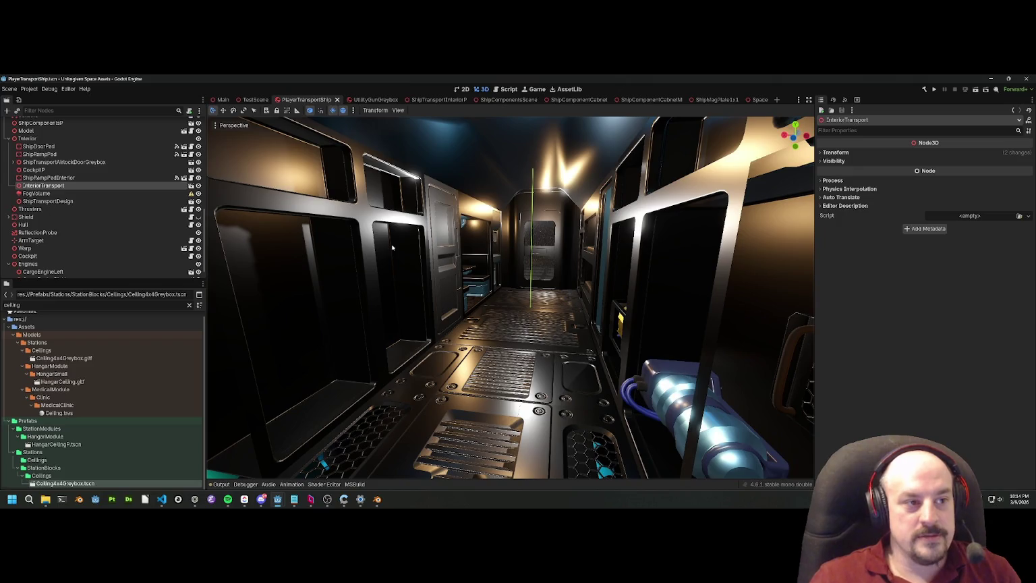
# Step: Browse the ShipTransportInteriorP and shower module scenes, then close both shower module tabs
pyautogui.click(191, 193)
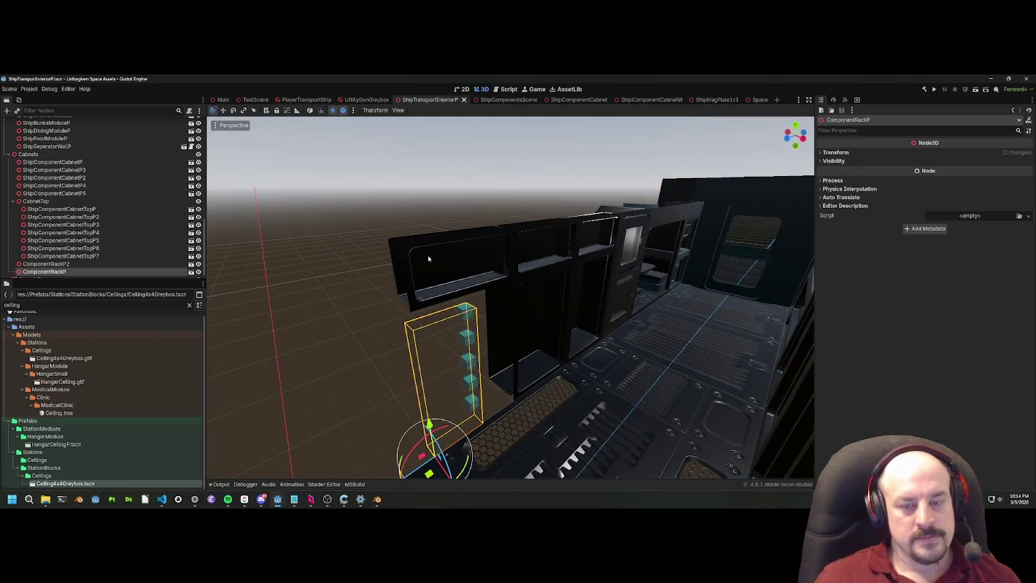
pyautogui.press('w')
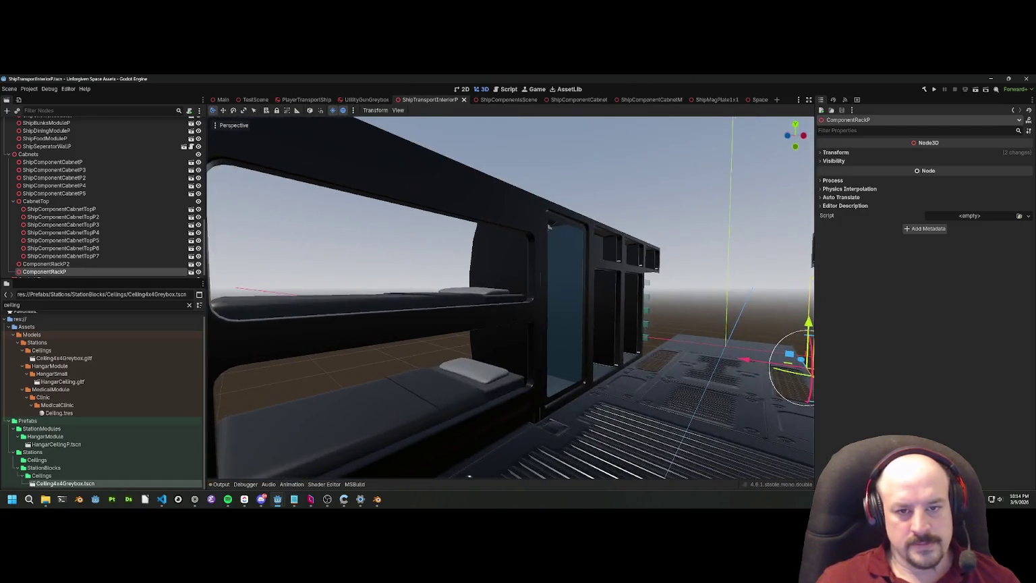
pyautogui.click(424, 275)
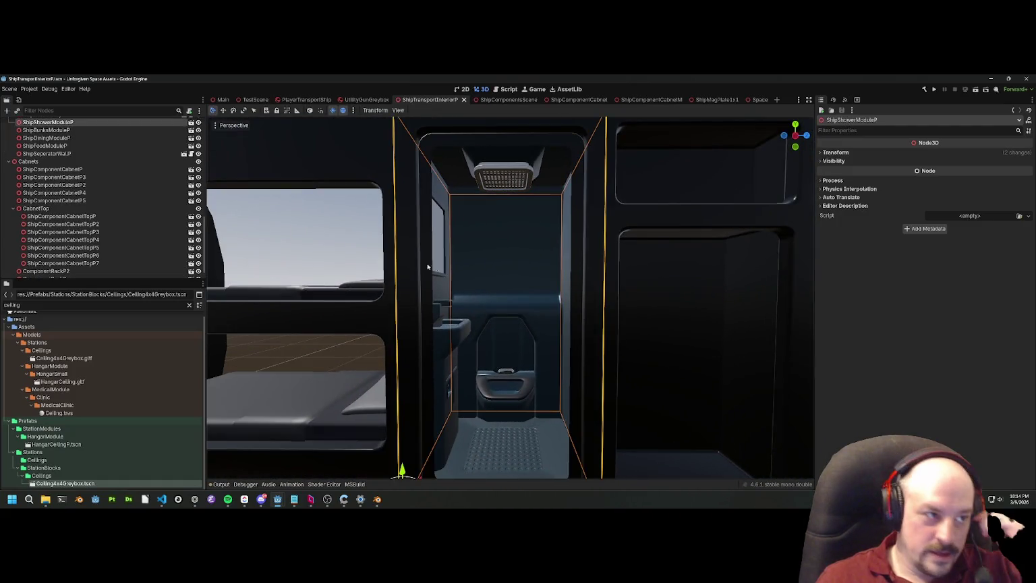
pyautogui.scroll(2, 190, 203)
pyautogui.click(194, 166)
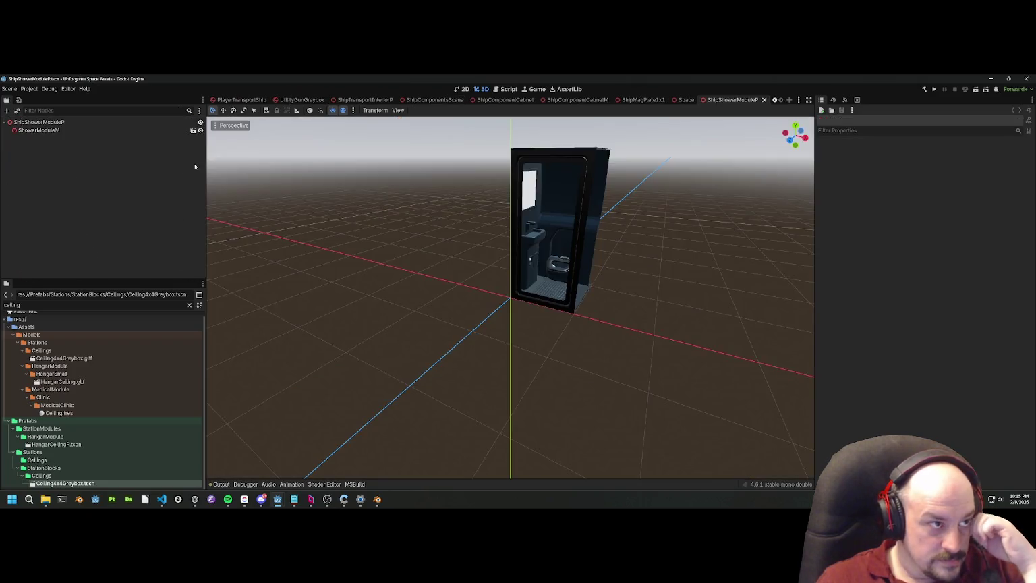
pyautogui.click(54, 130)
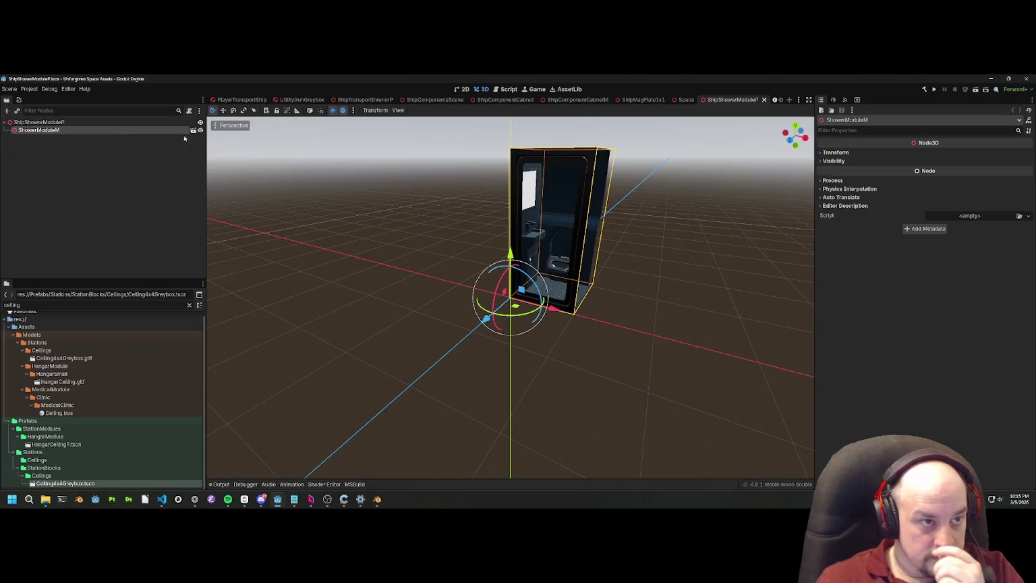
pyautogui.click(193, 130)
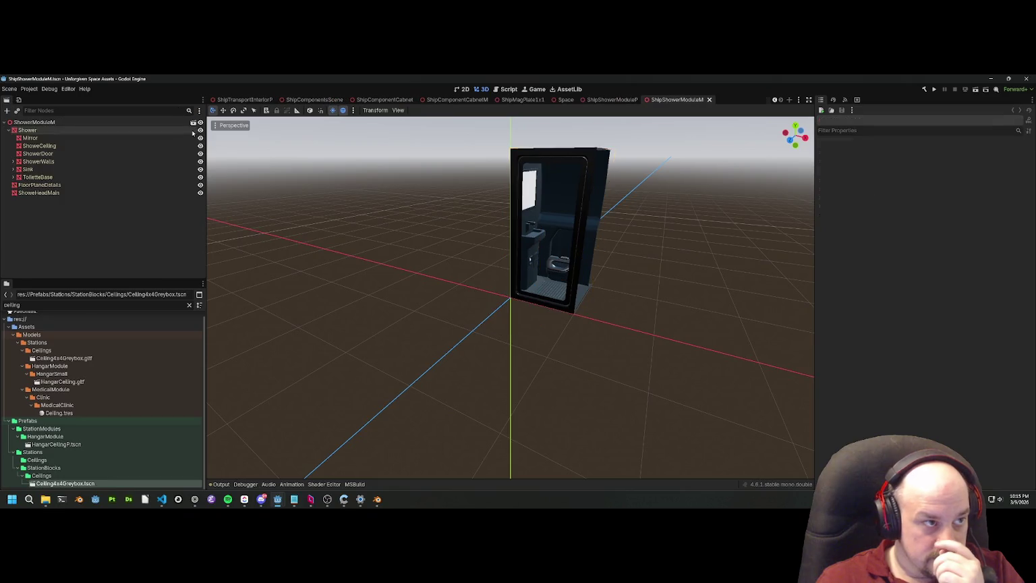
pyautogui.click(709, 100)
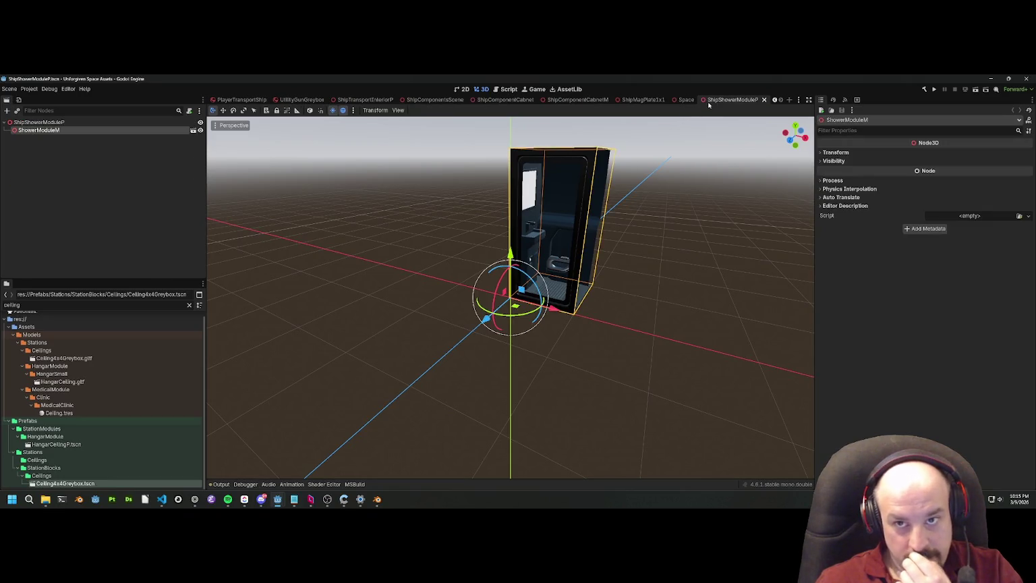
pyautogui.click(765, 100)
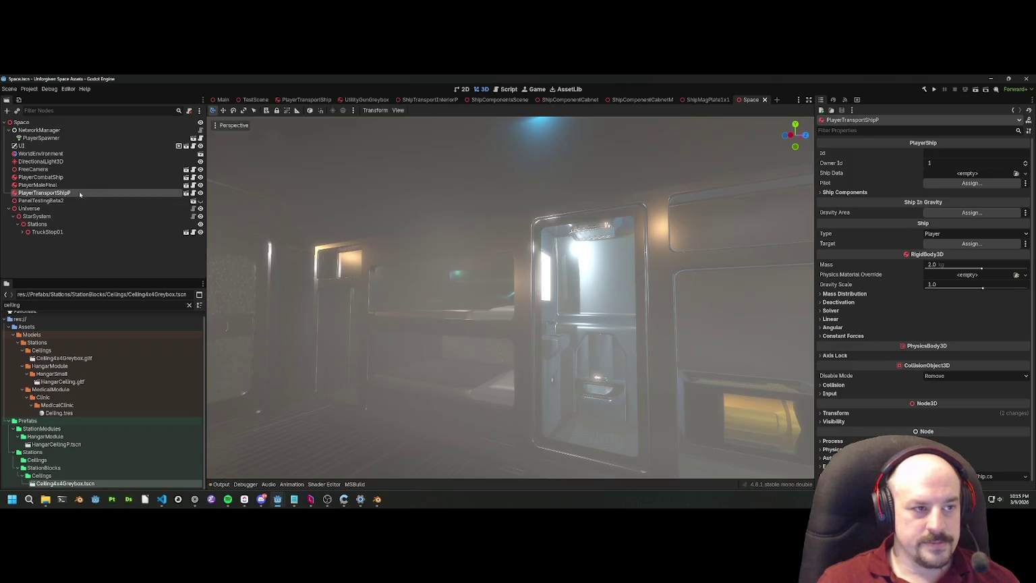
# Step: Open PlayerTransportShip from the Space scene and expand its Lighting group to select the cockpit light
pyautogui.click(186, 192)
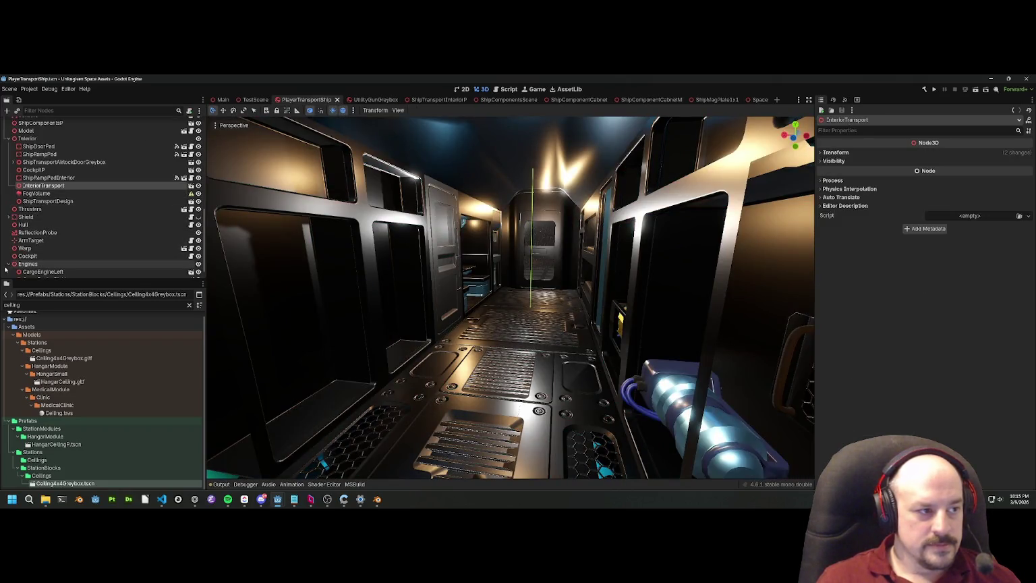
pyautogui.scroll(3, 16, 203)
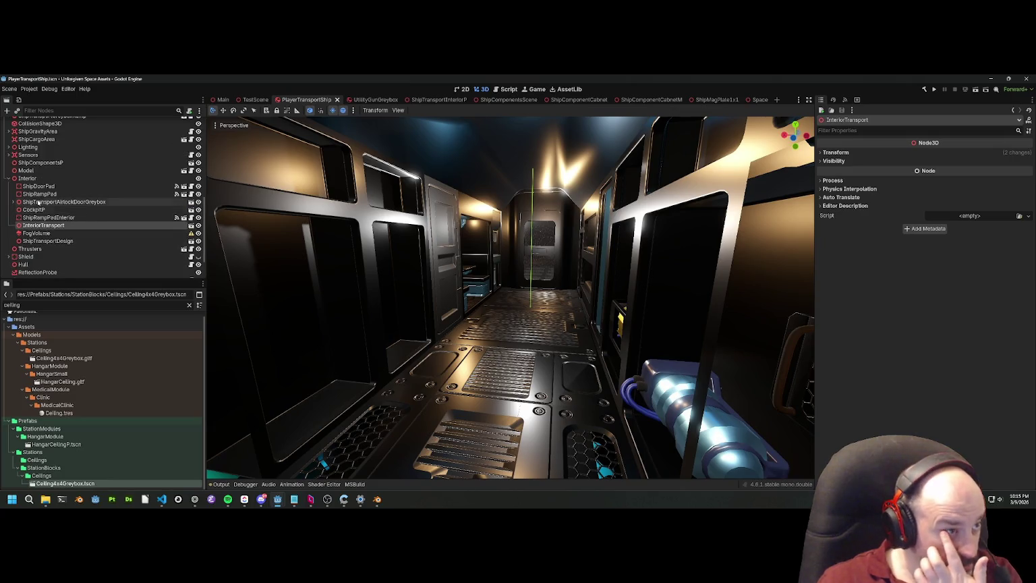
pyautogui.click(9, 147)
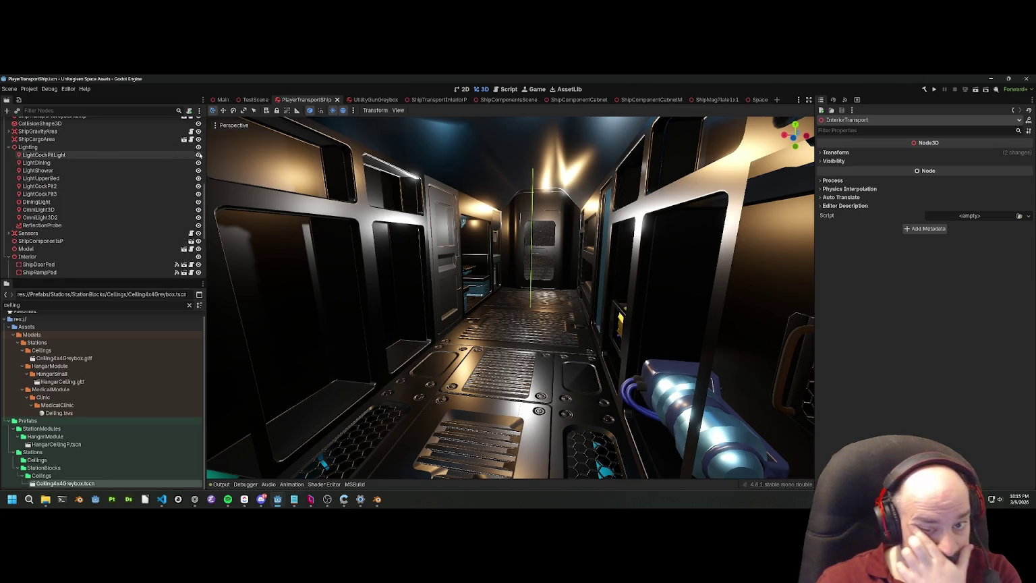
pyautogui.click(198, 154)
# Step: Toggle the Lighting group's visibility repeatedly to compare the ship lit and unlit
pyautogui.press('f')
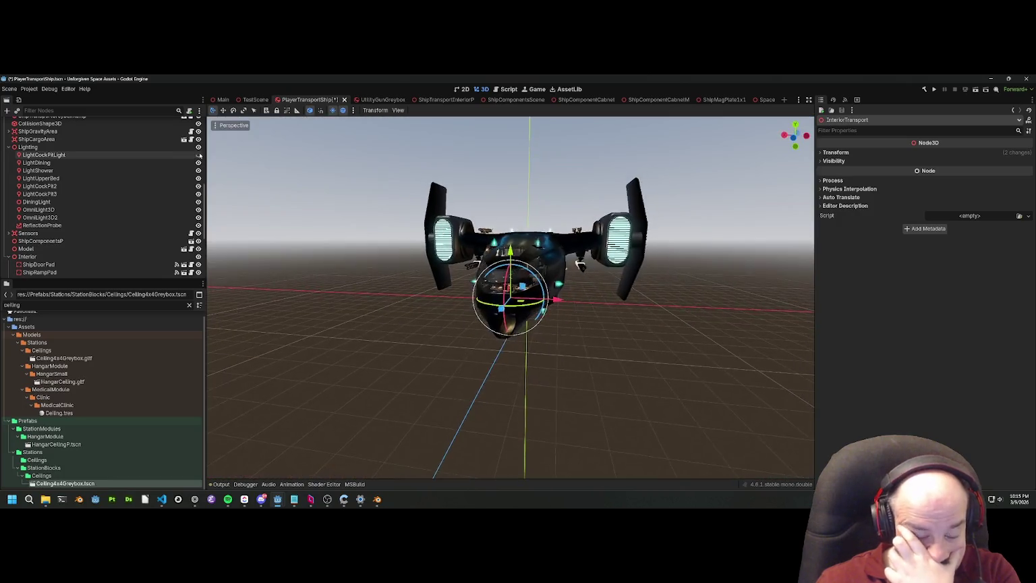
pyautogui.click(198, 147)
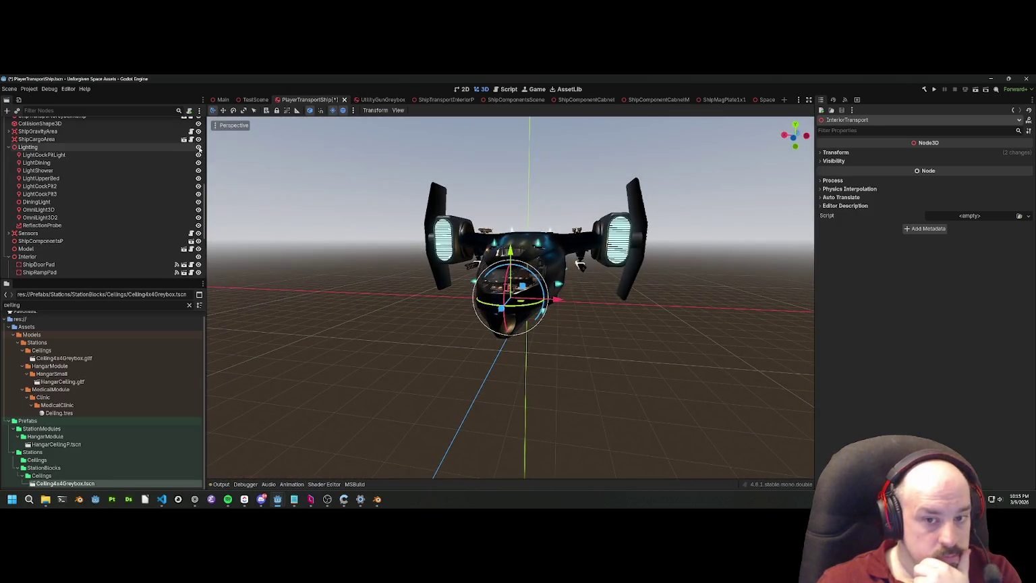
pyautogui.scroll(10, 398, 187)
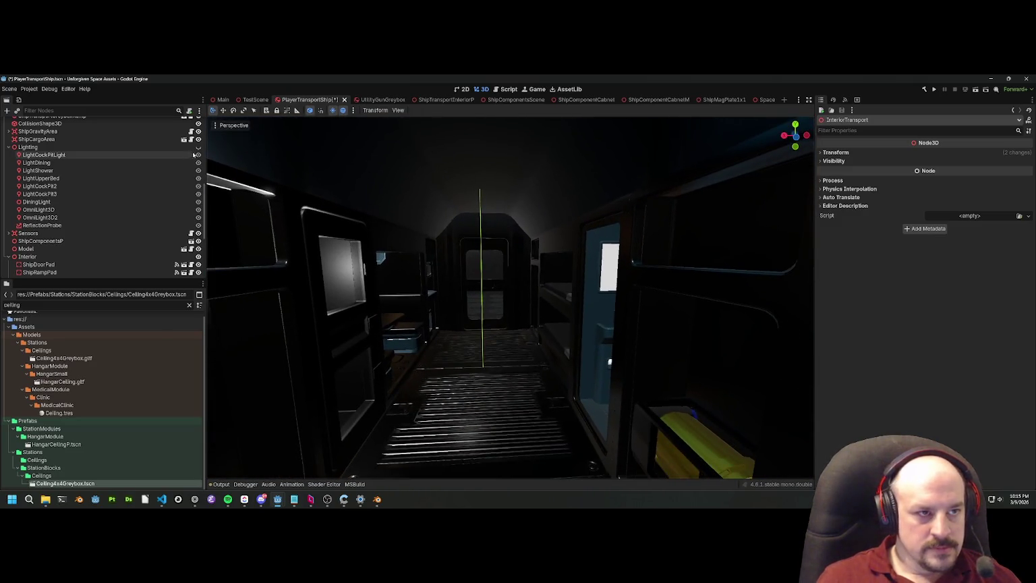
pyautogui.click(198, 147)
pyautogui.click(199, 147)
pyautogui.click(198, 147)
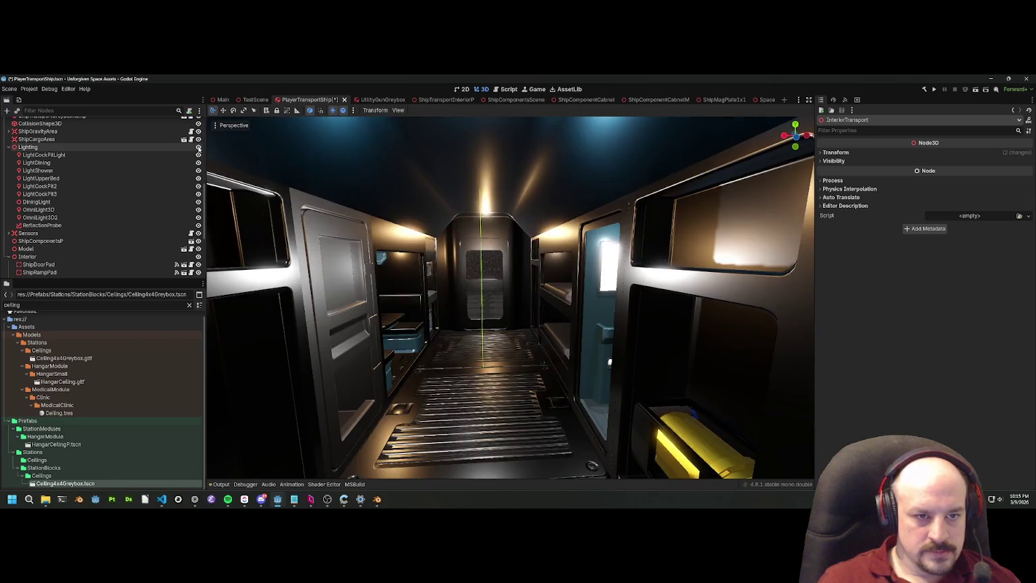
pyautogui.click(198, 147)
pyautogui.click(199, 148)
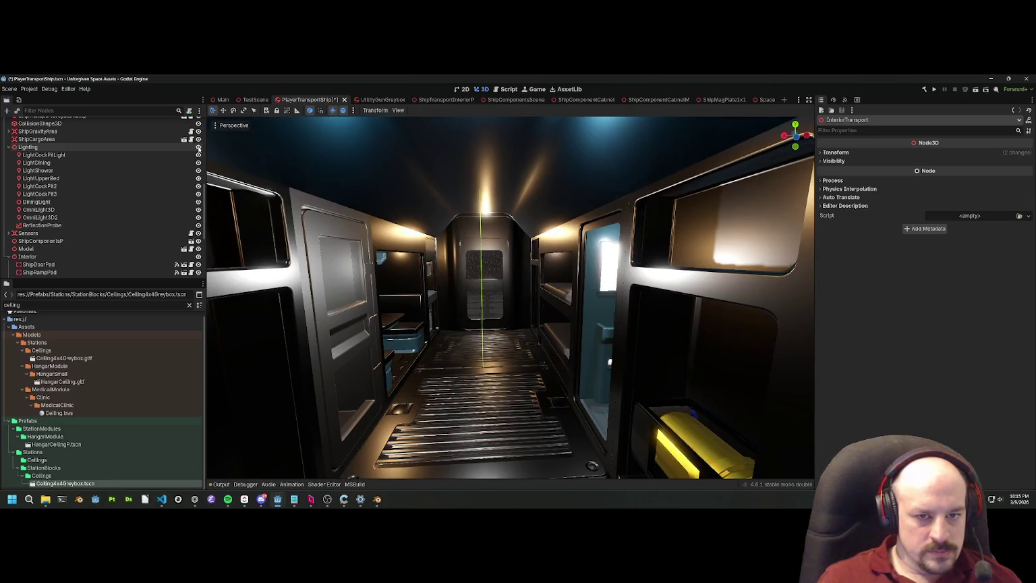
pyautogui.click(199, 147)
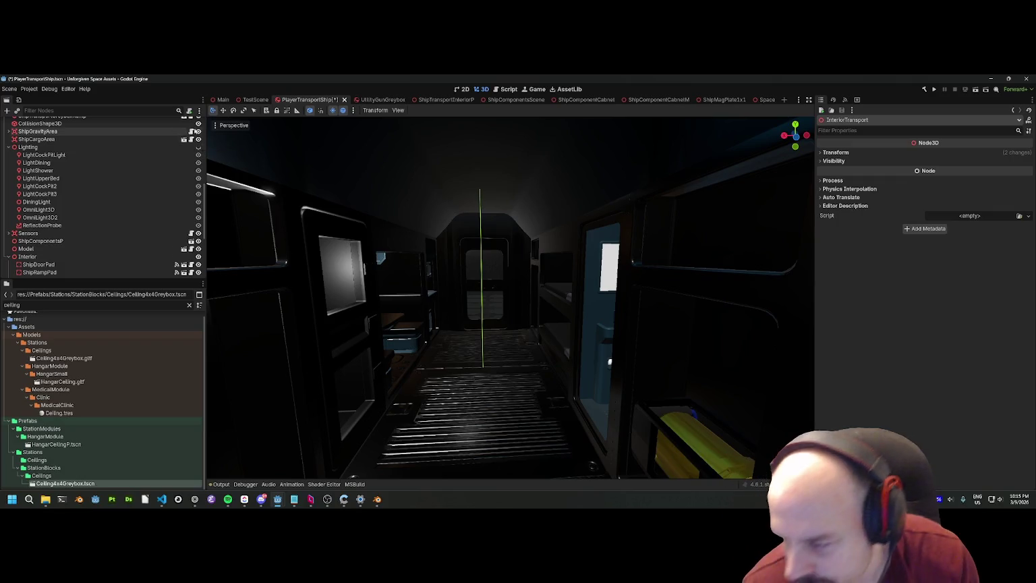
pyautogui.press('f')
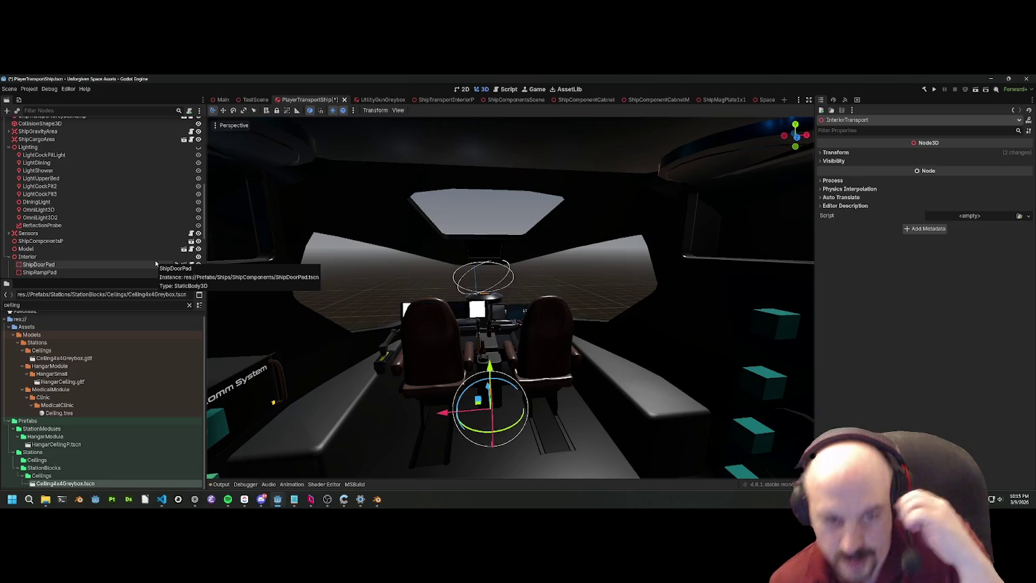
# Step: Select Lighting, expand its Transform section, and compare the interior corridor with lights on and off
pyautogui.click(27, 146)
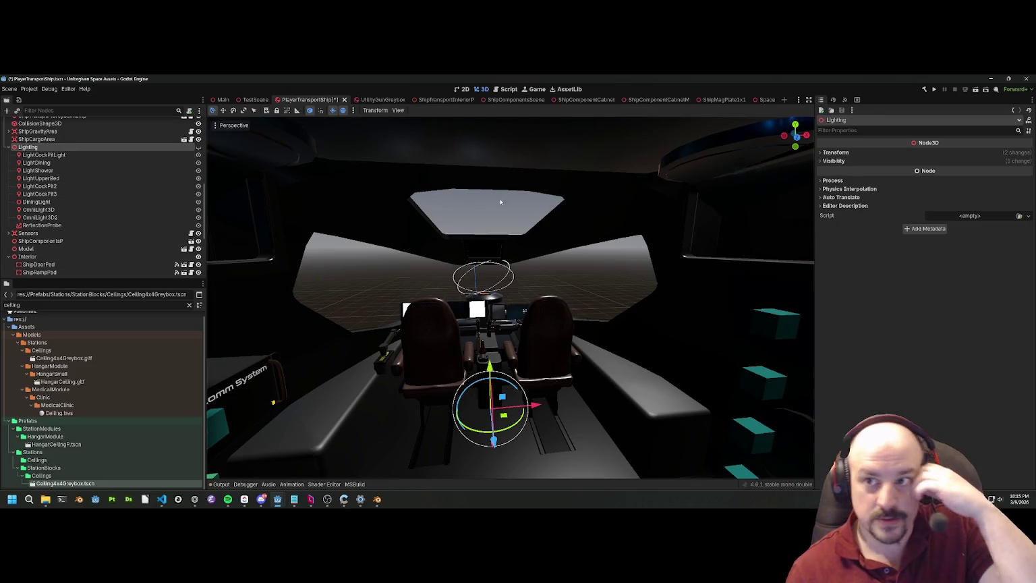
pyautogui.click(836, 154)
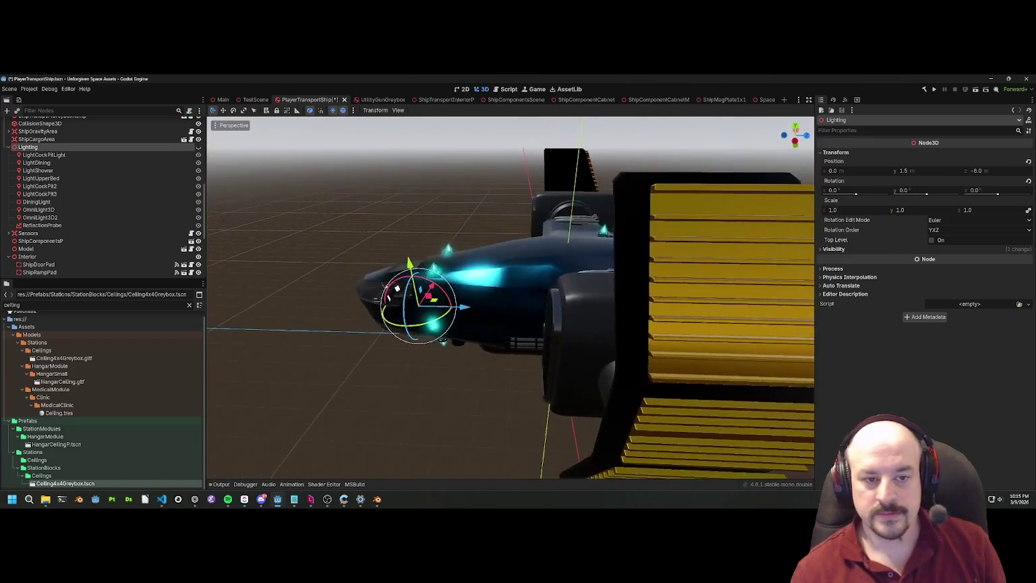
pyautogui.press('w')
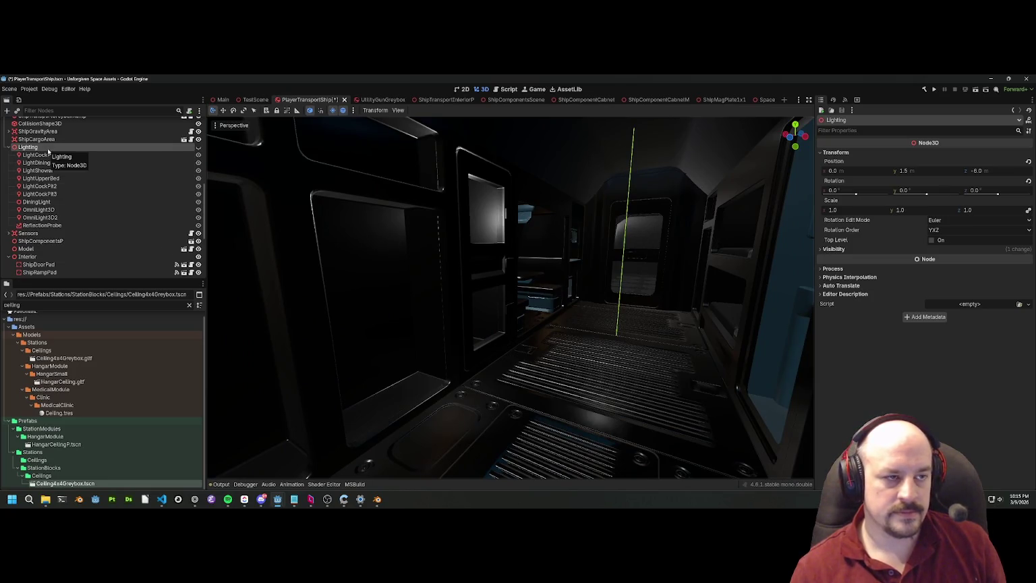
pyautogui.click(198, 147)
pyautogui.click(199, 147)
pyautogui.click(199, 147)
pyautogui.click(198, 147)
pyautogui.press('f')
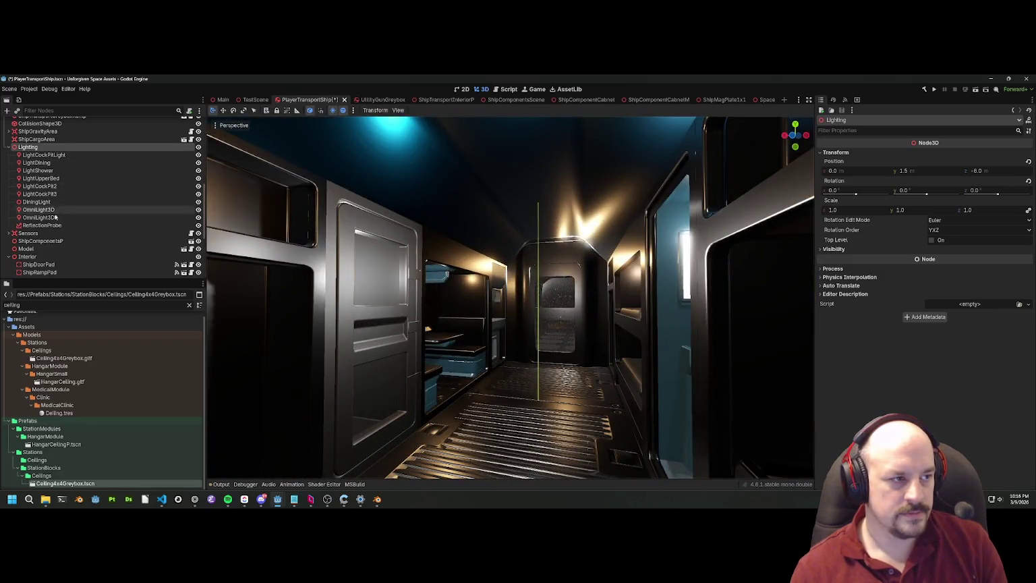
# Step: Save the Lighting branch as TransportShipLighting.tscn in the Prefabs/Ships/TransportShip folder
pyautogui.rightClick(39, 148)
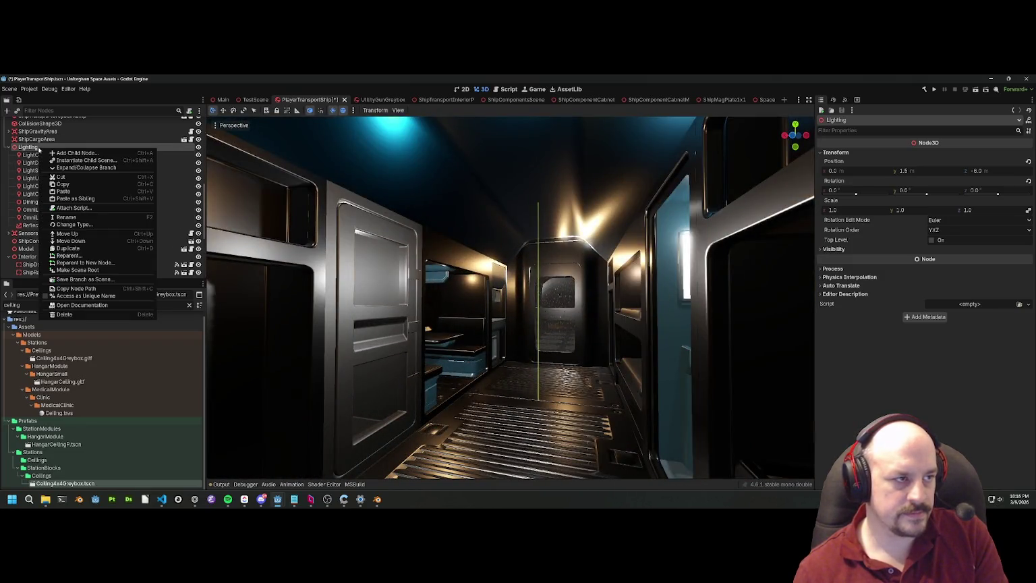
pyautogui.click(89, 281)
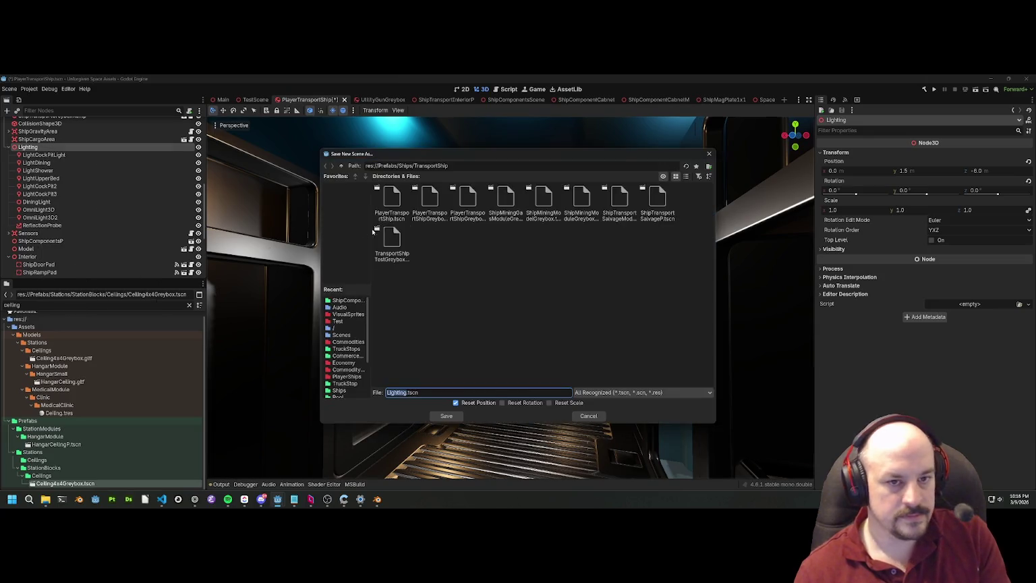
pyautogui.write('TransportShip')
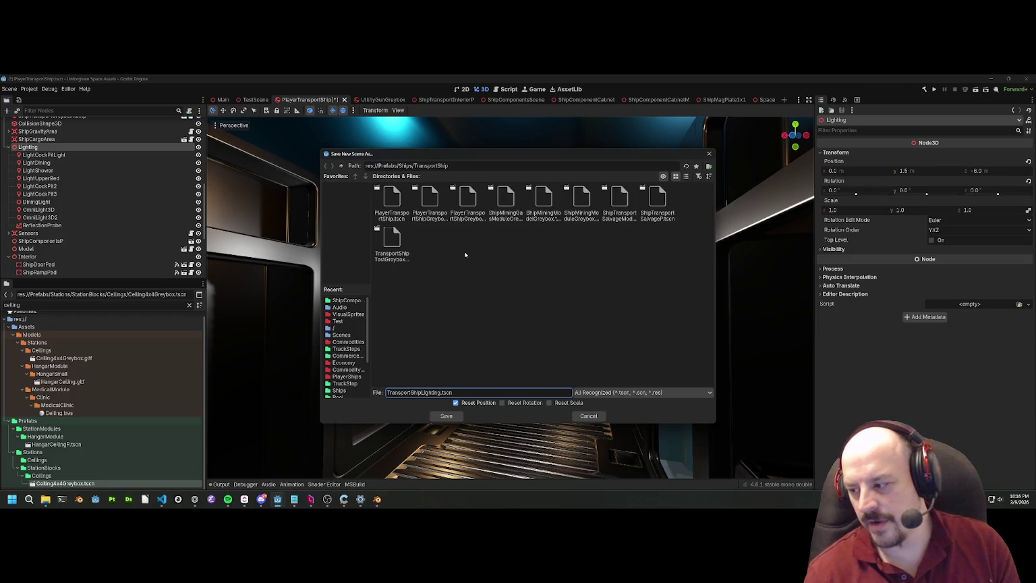
pyautogui.click(444, 417)
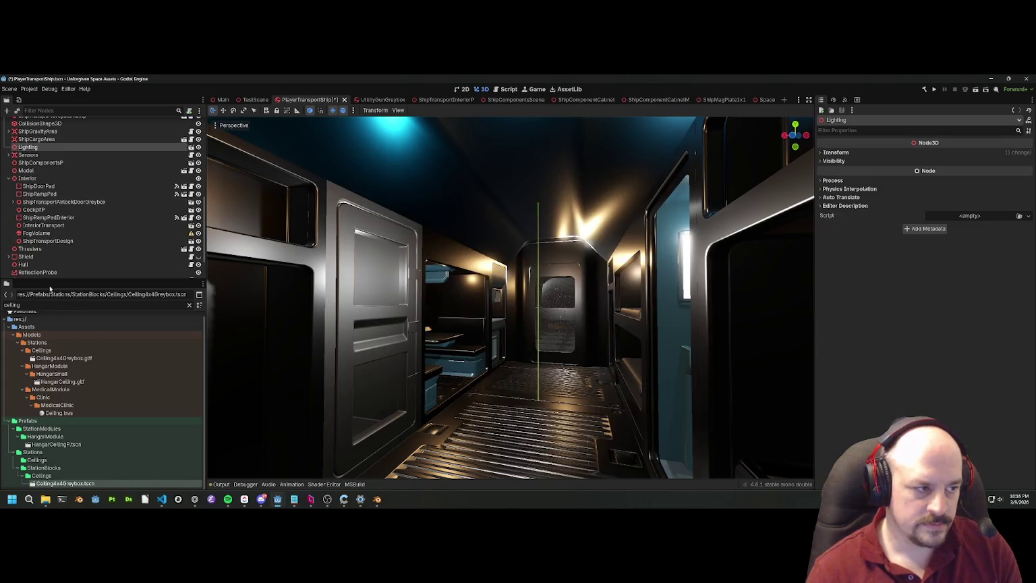
# Step: Filter the FileSystem for 'transportshipli' and open TransportShipLighting.tscn
pyautogui.doubleClick(13, 305)
pyautogui.write('tran')
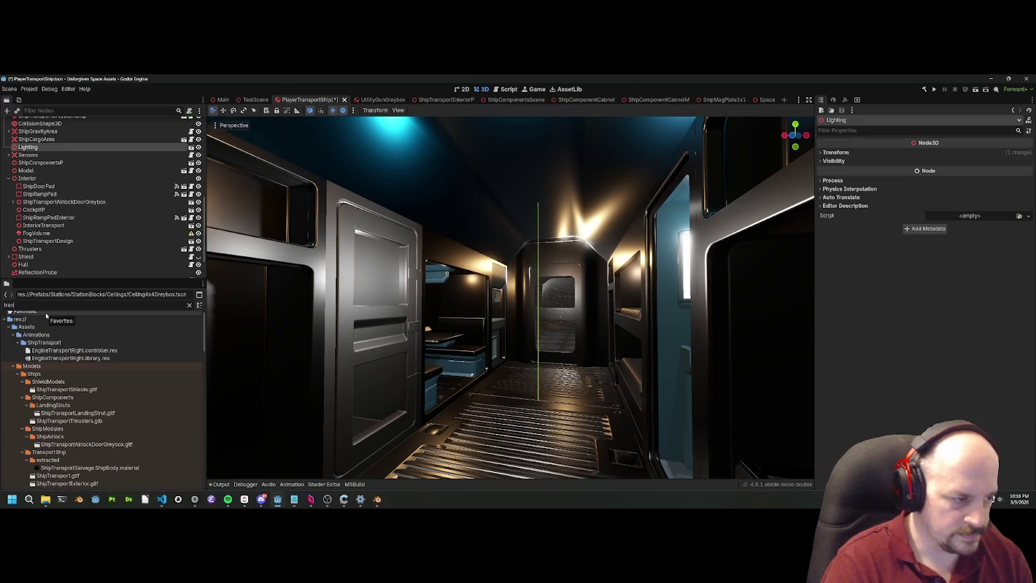
pyautogui.write('sports')
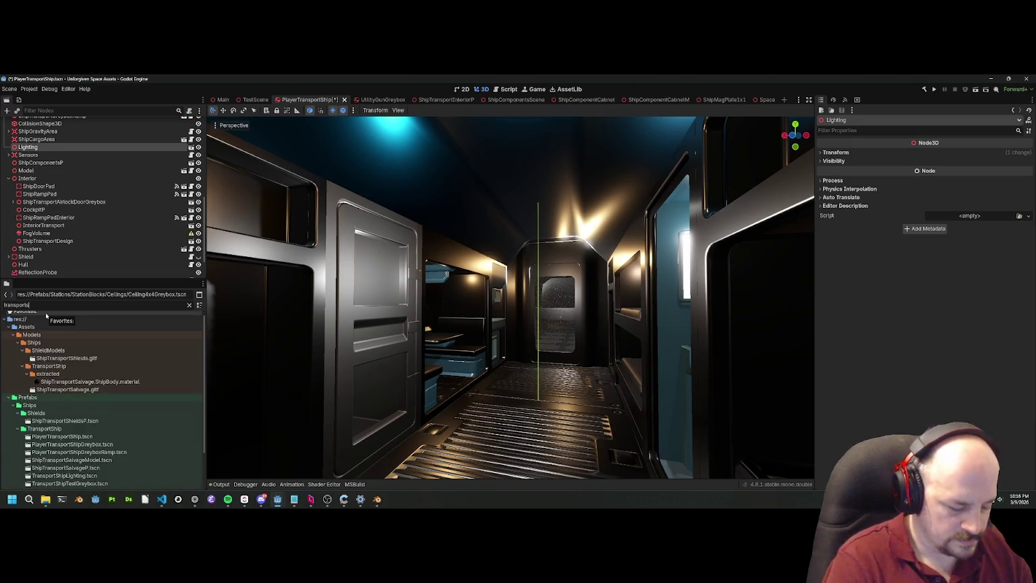
pyautogui.write('hipli')
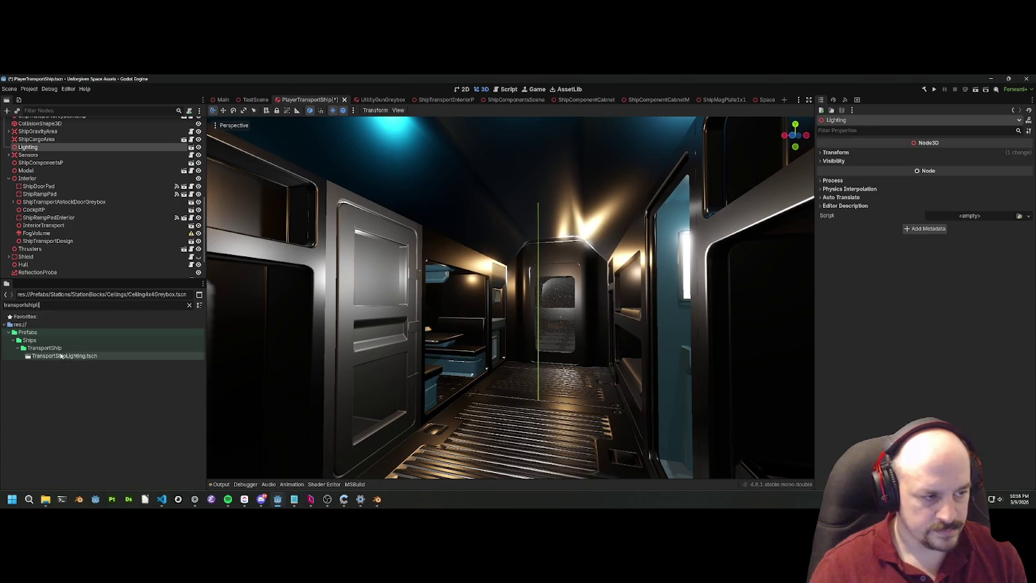
pyautogui.doubleClick(60, 356)
pyautogui.scroll(-3, 478, 286)
pyautogui.scroll(10, 478, 286)
pyautogui.scroll(-20, 507, 266)
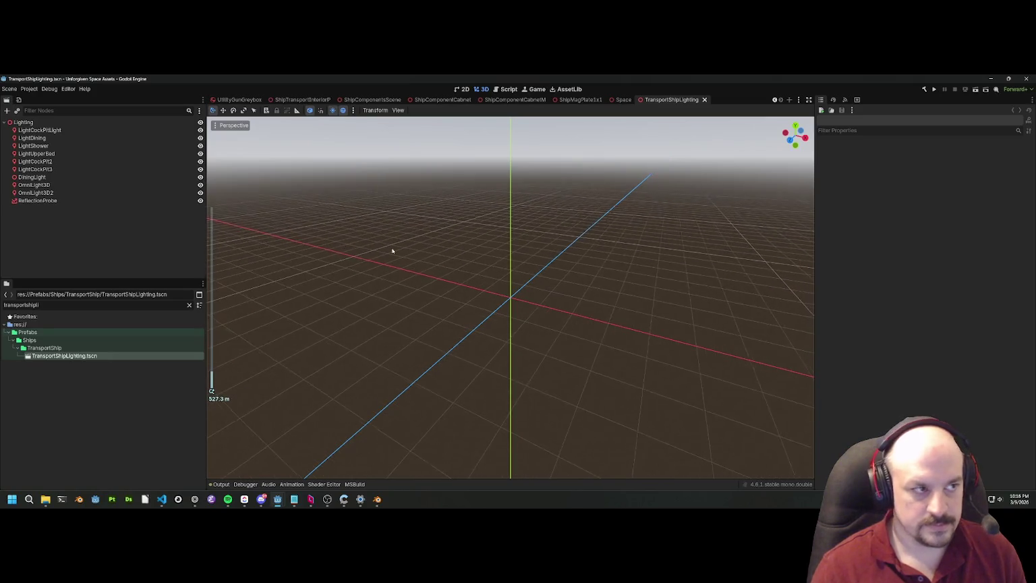
# Step: Turn on View Gizmos in the Perspective menu so the light icons appear
pyautogui.click(35, 168)
pyautogui.scroll(10, 498, 296)
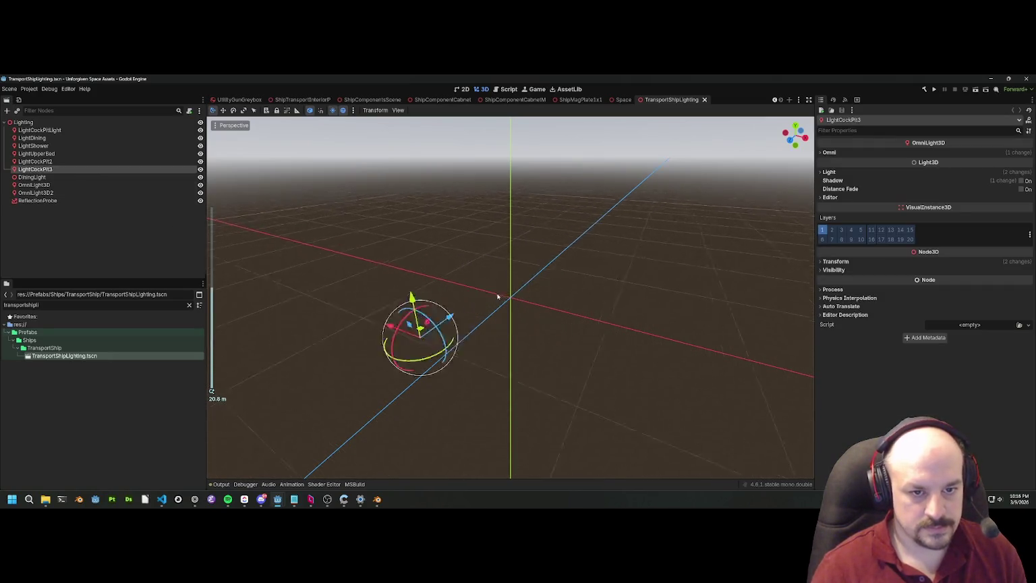
pyautogui.click(233, 124)
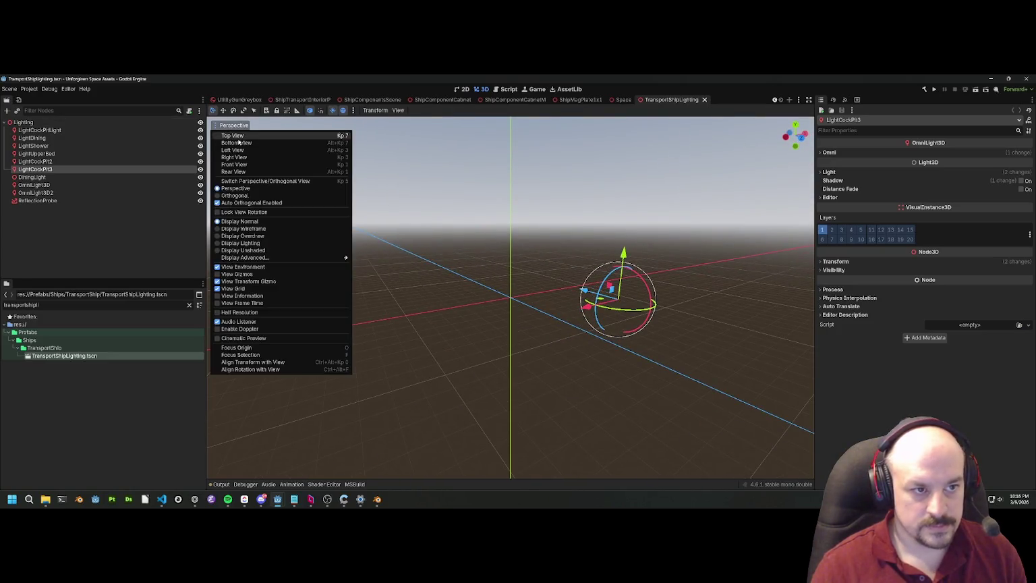
pyautogui.click(237, 273)
pyautogui.click(523, 240)
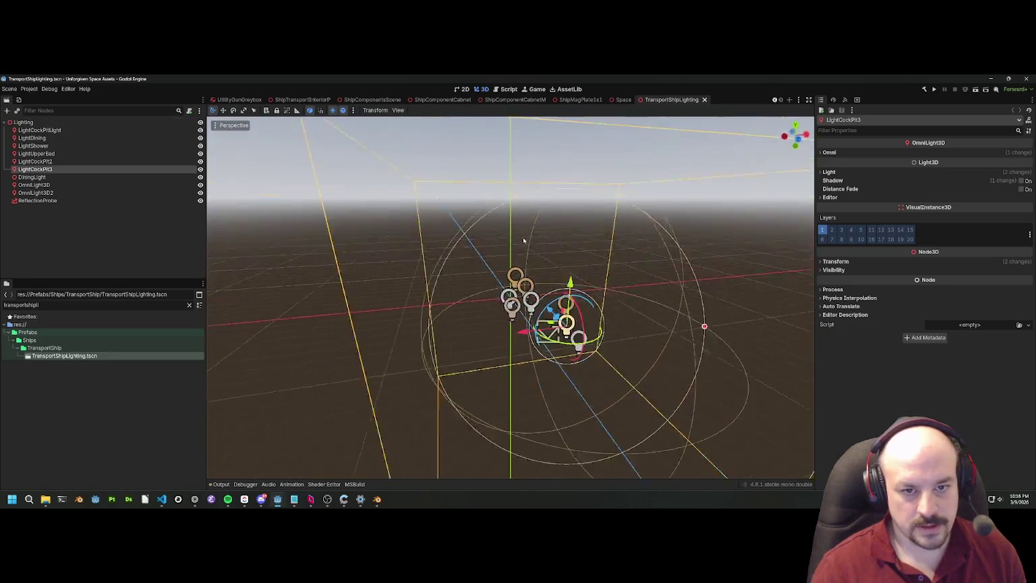
pyautogui.scroll(5, 524, 240)
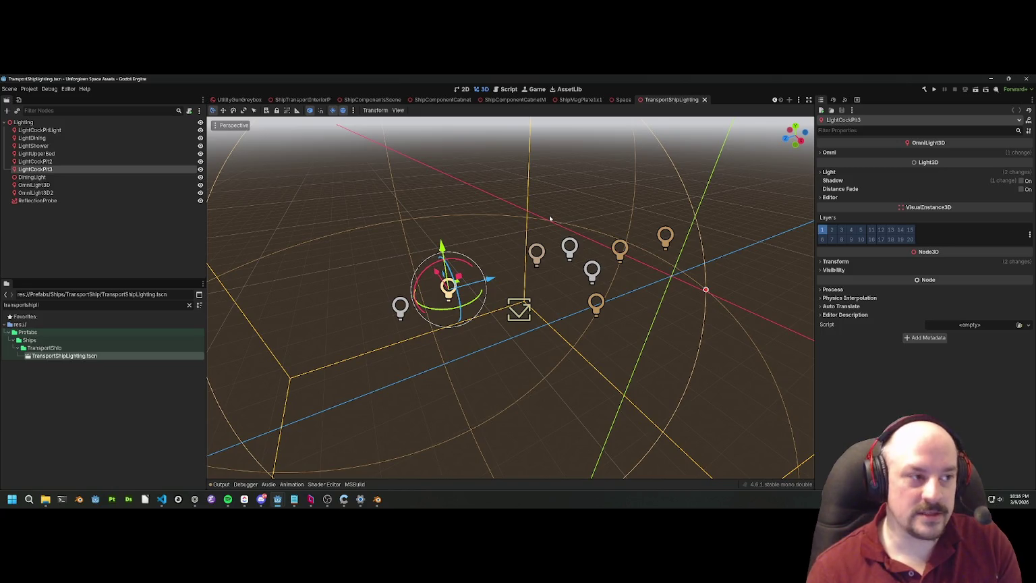
# Step: Inspect OmniLight3D2's range and colour settings and the ReflectionProbe, then clear the selection
pyautogui.click(36, 192)
pyautogui.press('f')
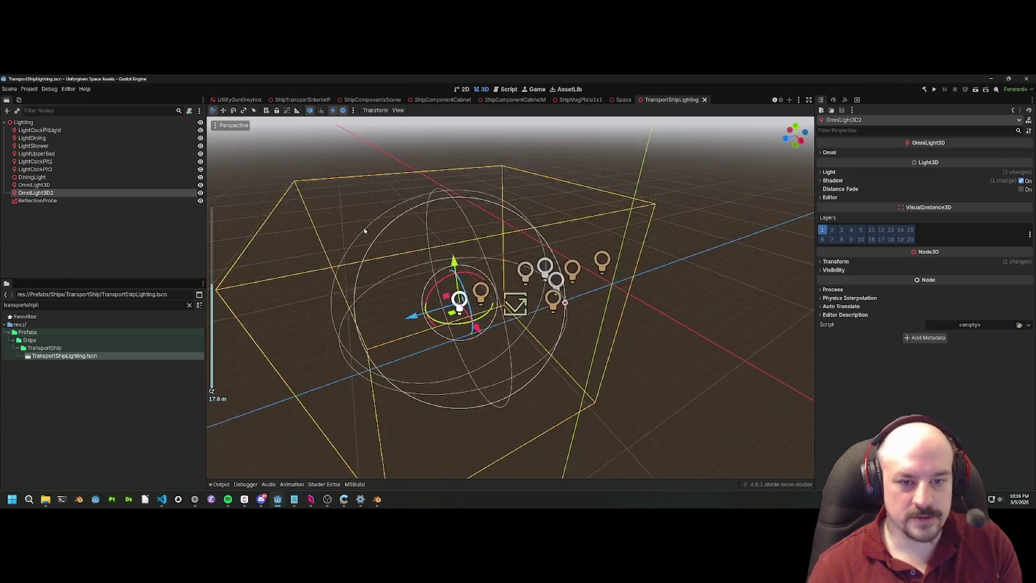
pyautogui.moveTo(468, 209); pyautogui.dragTo(389, 220)
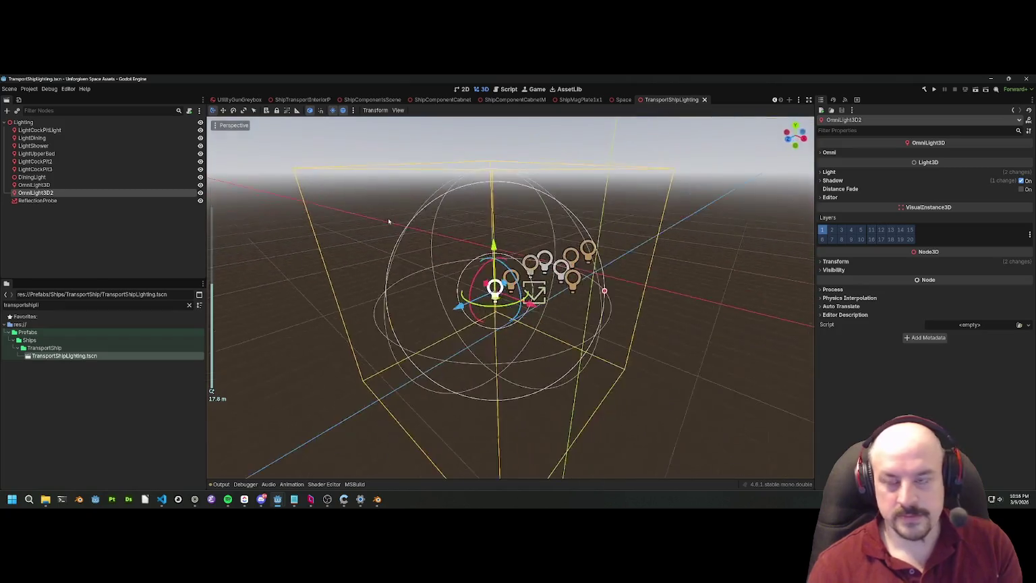
pyautogui.click(837, 153)
pyautogui.click(836, 202)
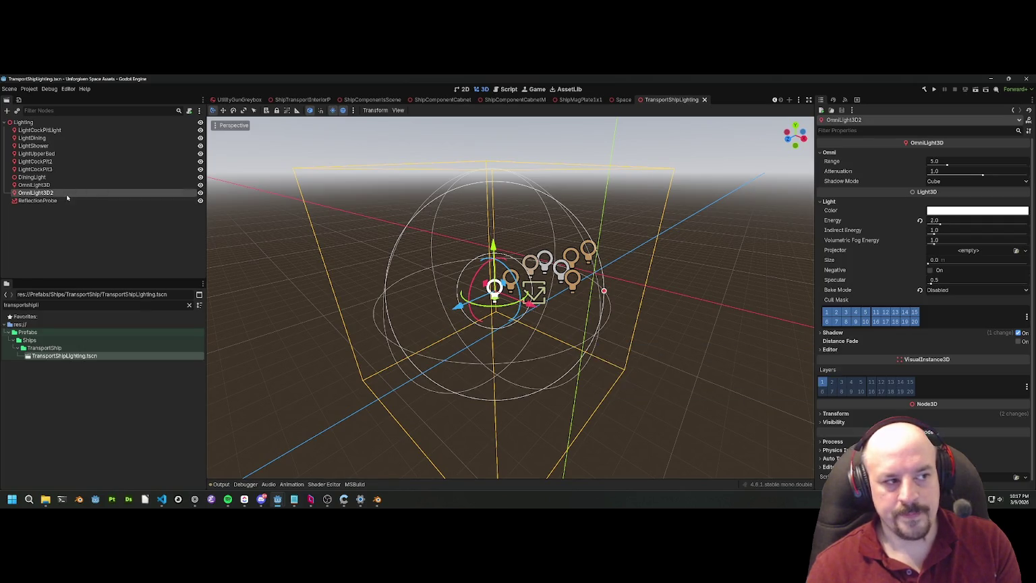
pyautogui.click(181, 202)
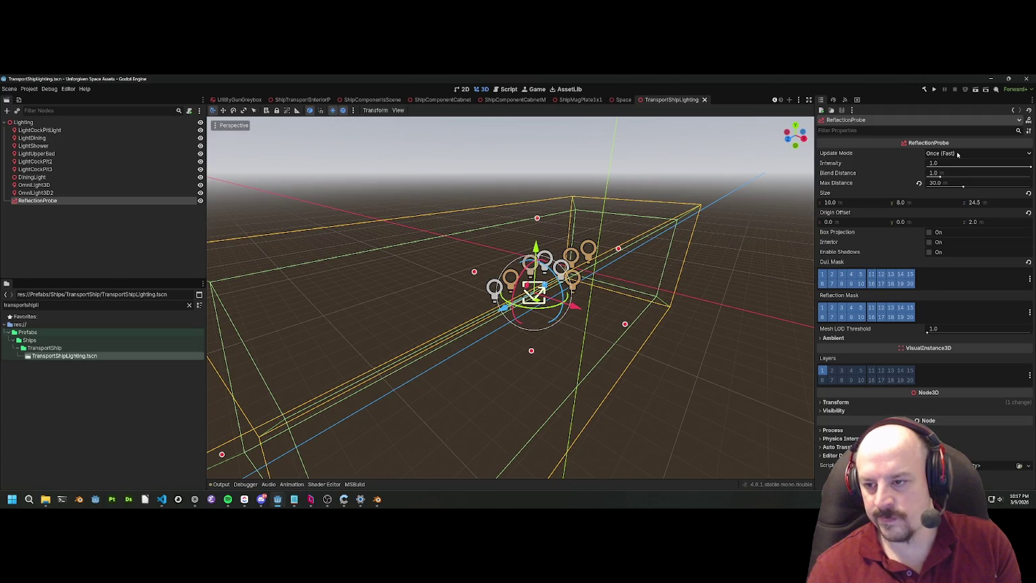
pyautogui.scroll(-5, 514, 223)
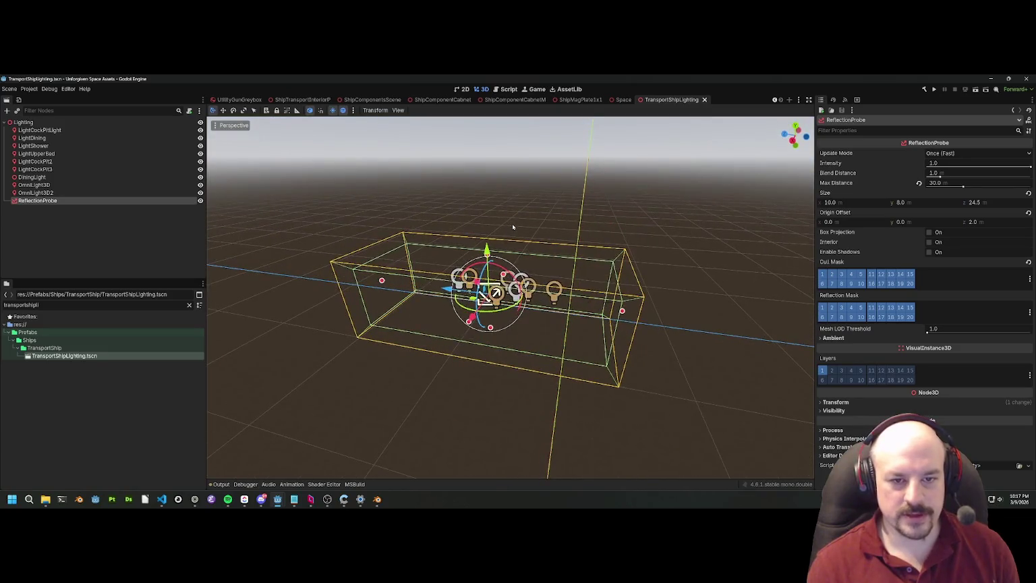
pyautogui.click(505, 228)
pyautogui.click(24, 122)
pyautogui.click(565, 182)
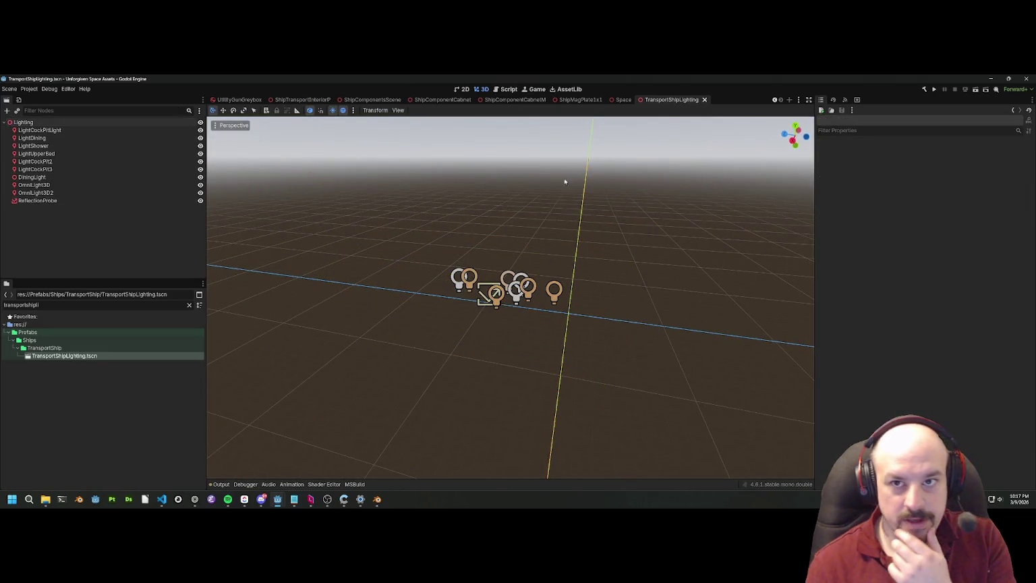
# Step: Close TransportShipLighting, fly through the ship's corridor to the cockpit console, then close Space
pyautogui.click(704, 99)
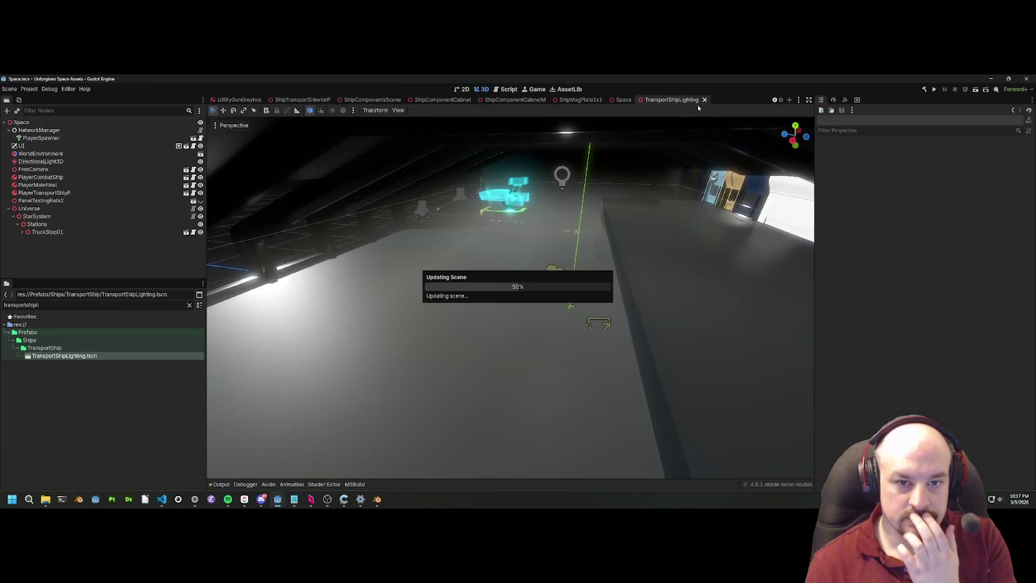
pyautogui.press('w')
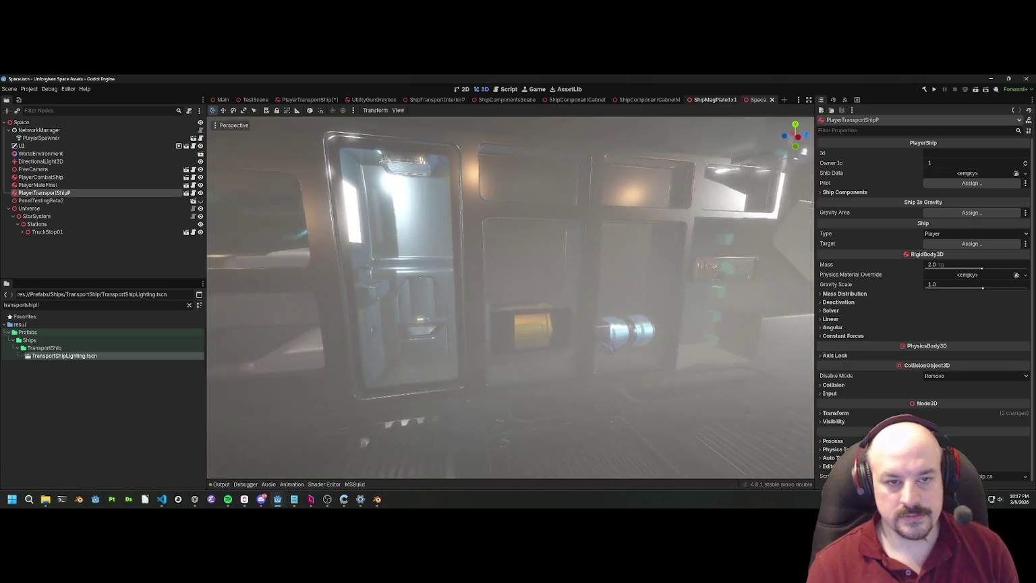
pyautogui.press('s')
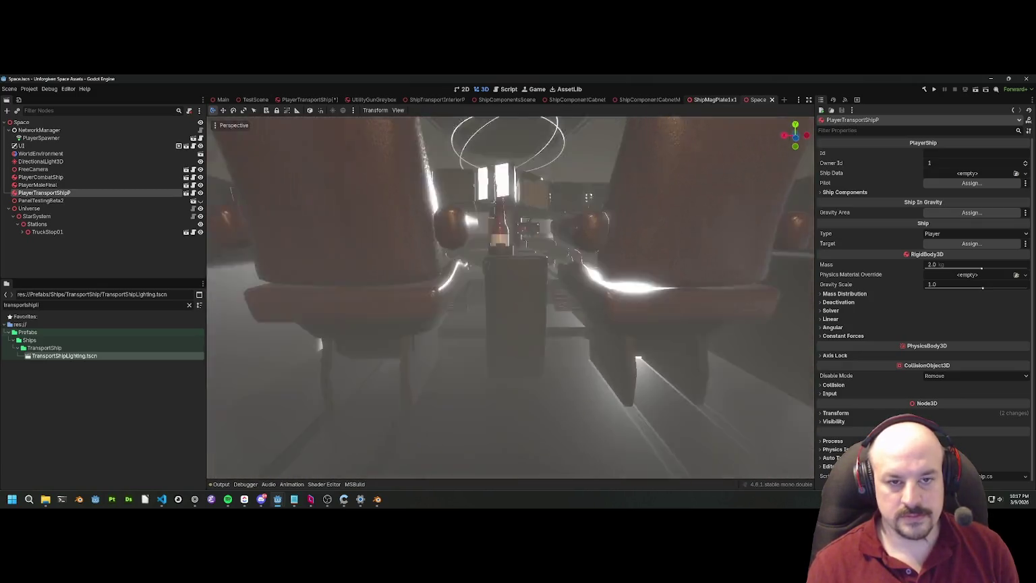
pyautogui.press('w')
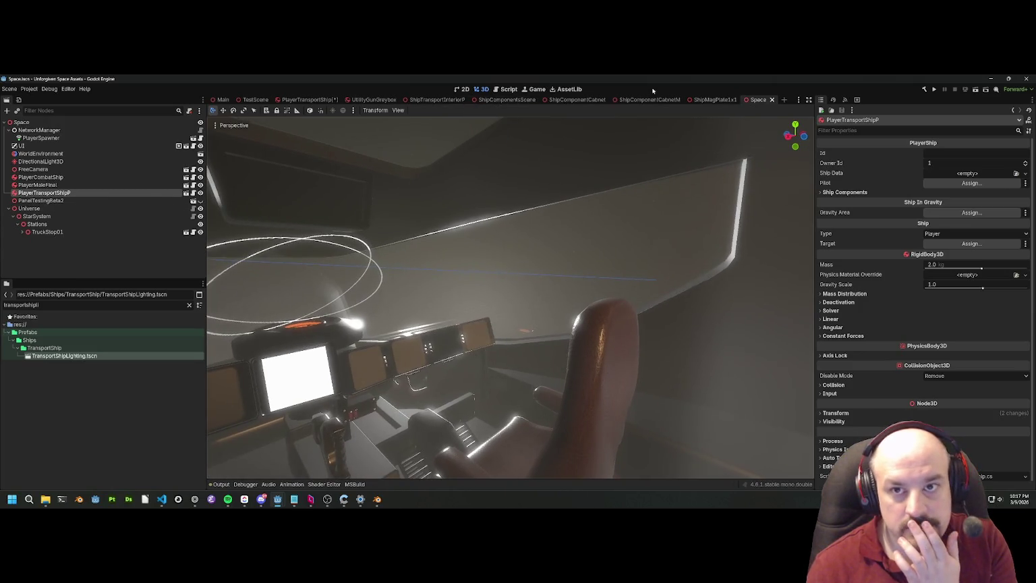
pyautogui.press('w')
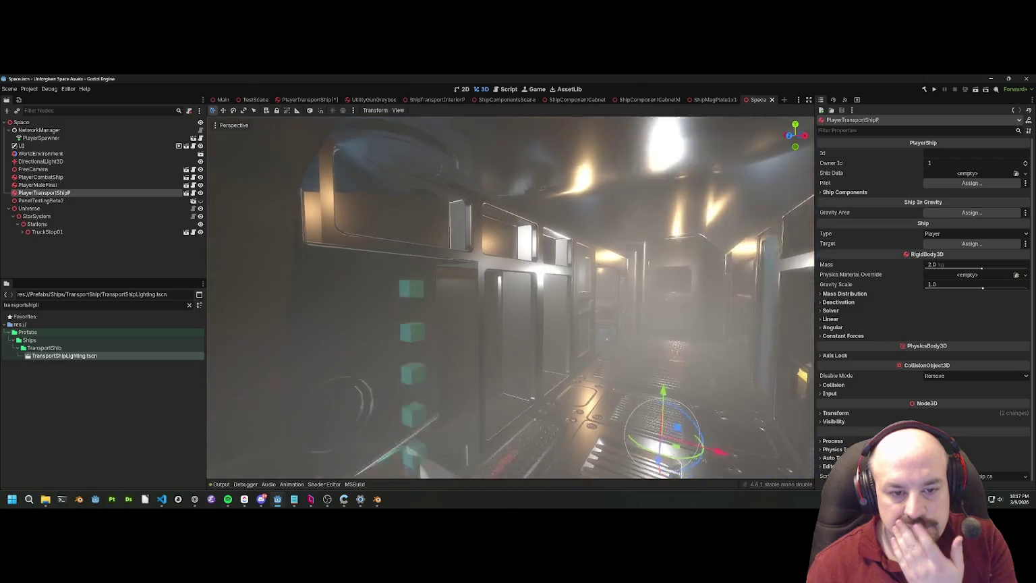
pyautogui.press('w')
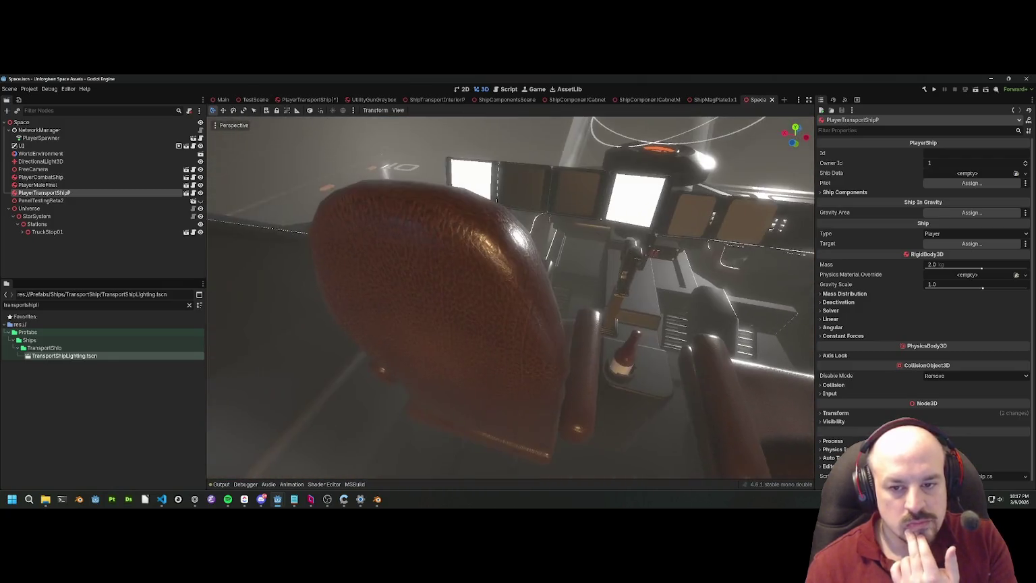
pyautogui.press('s')
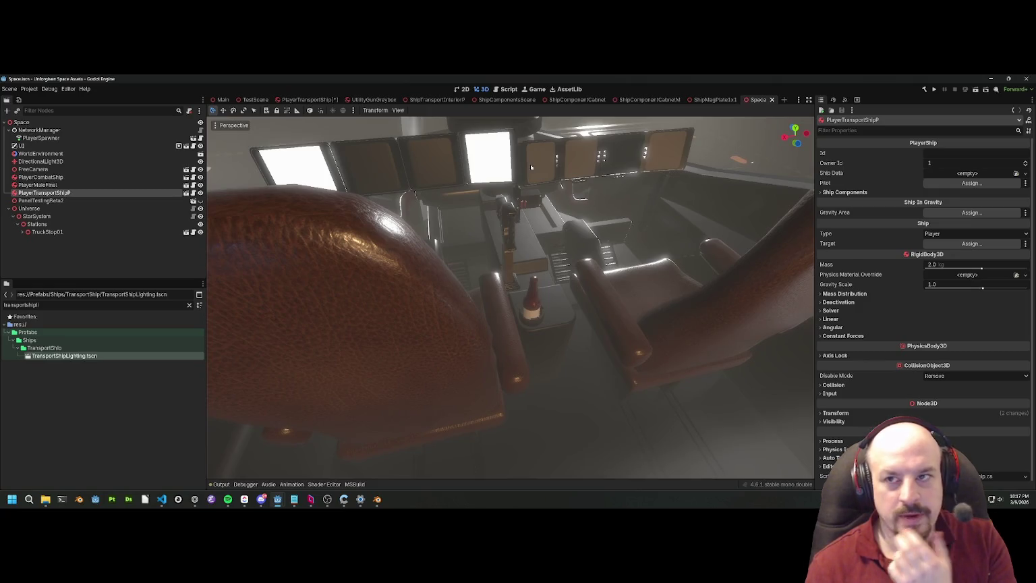
pyautogui.click(773, 100)
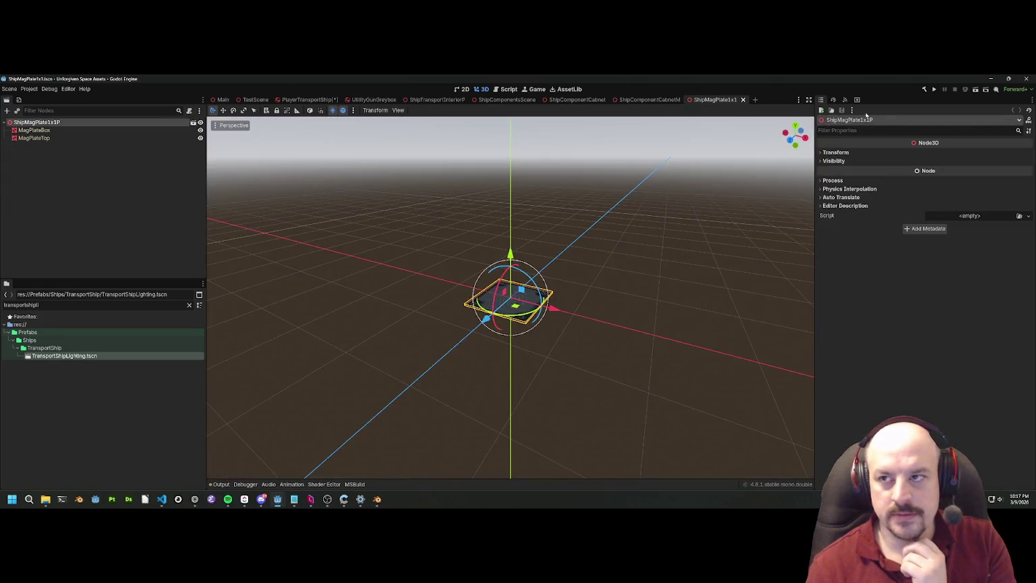
pyautogui.rightClick(65, 358)
pyautogui.click(103, 487)
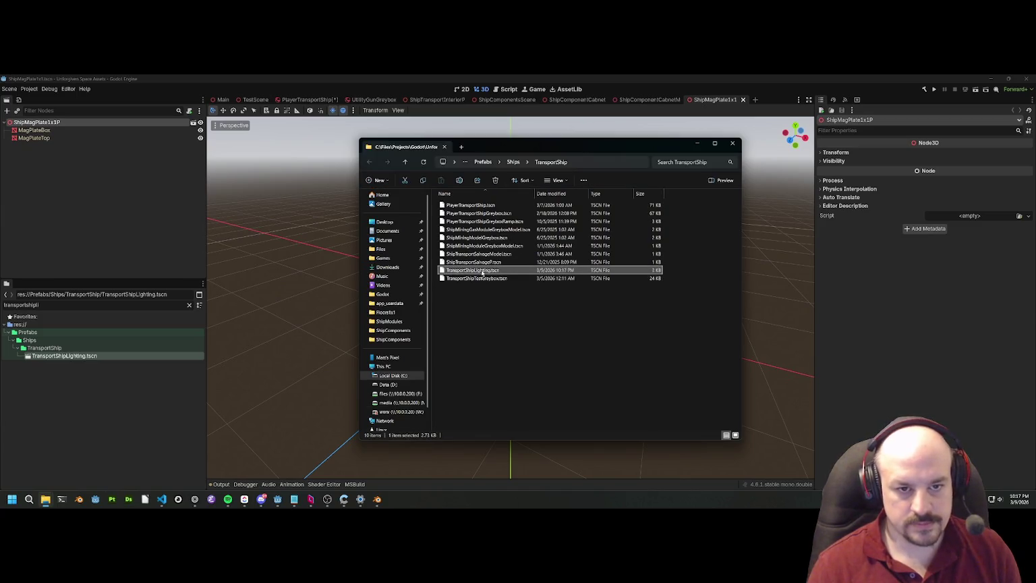
pyautogui.click(483, 162)
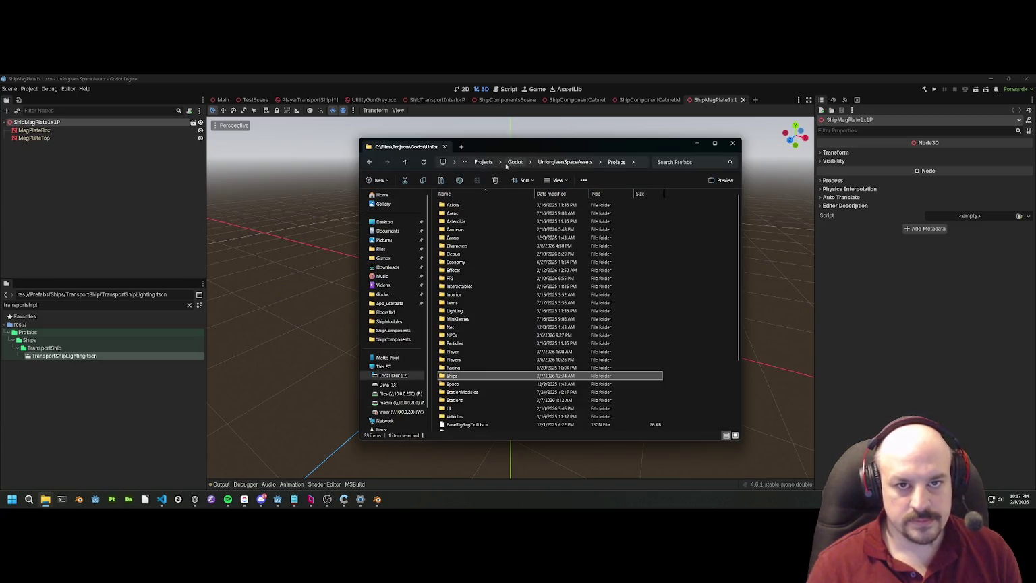
pyautogui.click(515, 162)
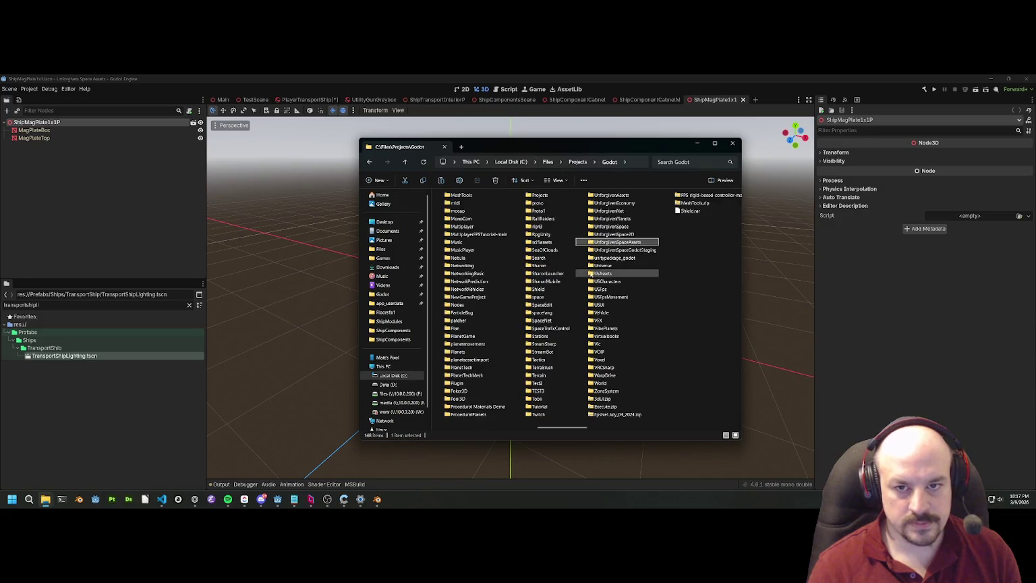
pyautogui.doubleClick(608, 226)
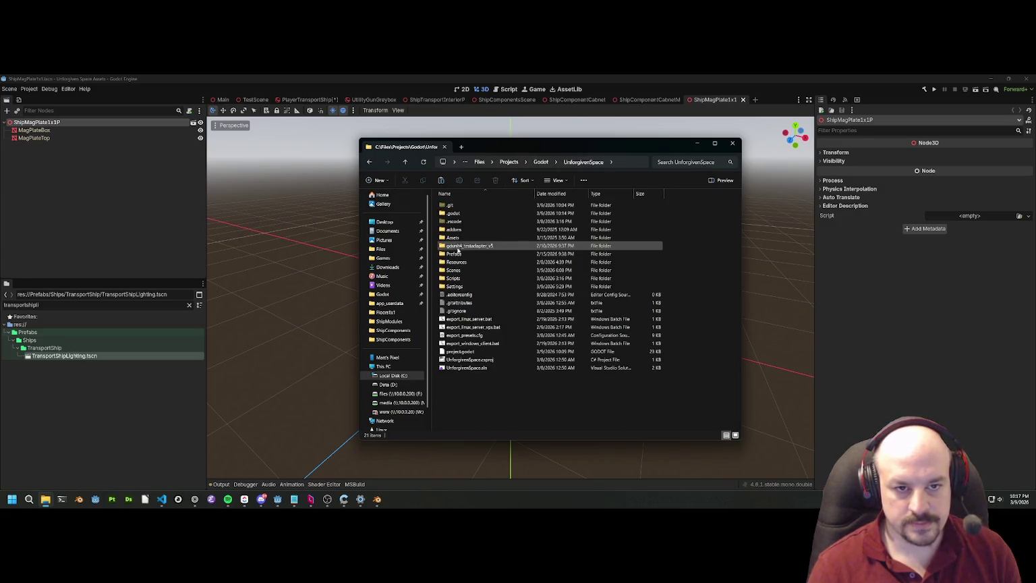
pyautogui.doubleClick(453, 254)
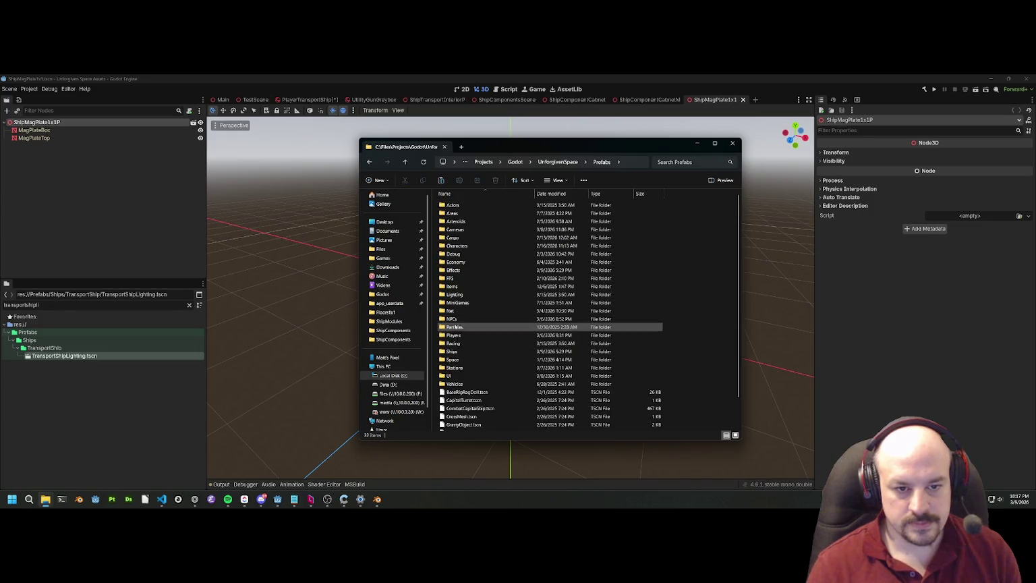
pyautogui.doubleClick(451, 352)
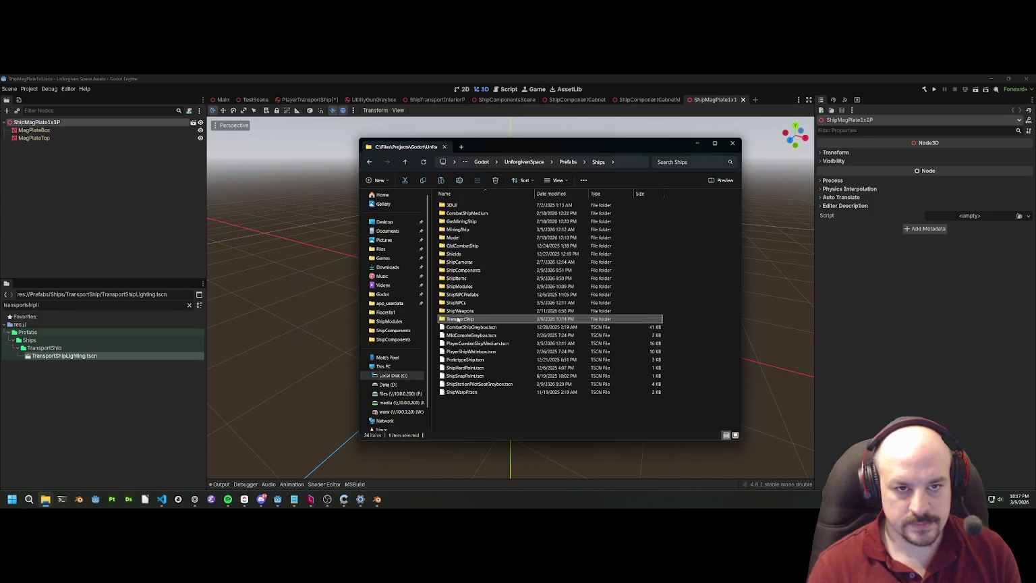
pyautogui.doubleClick(461, 316)
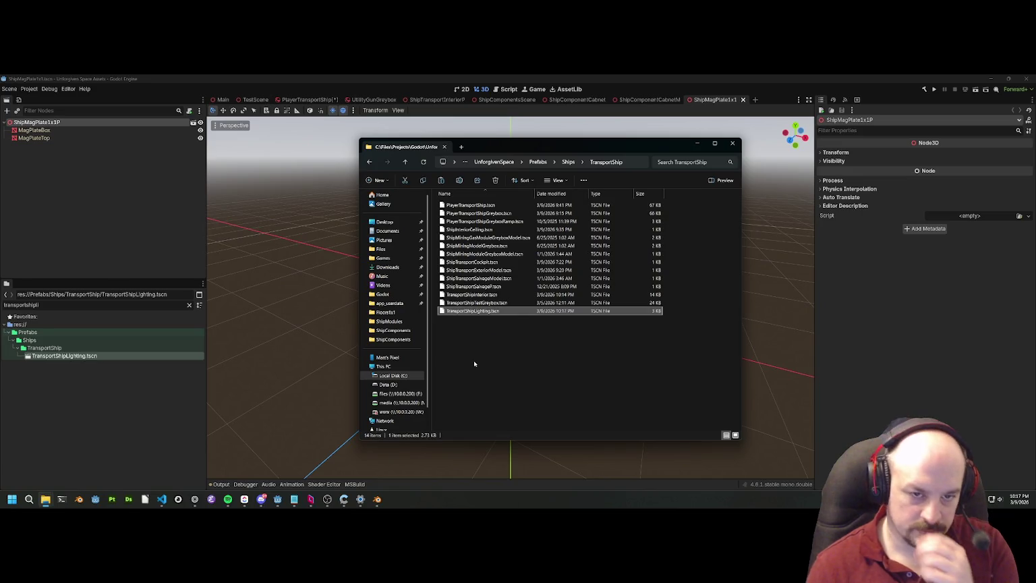
pyautogui.click(726, 147)
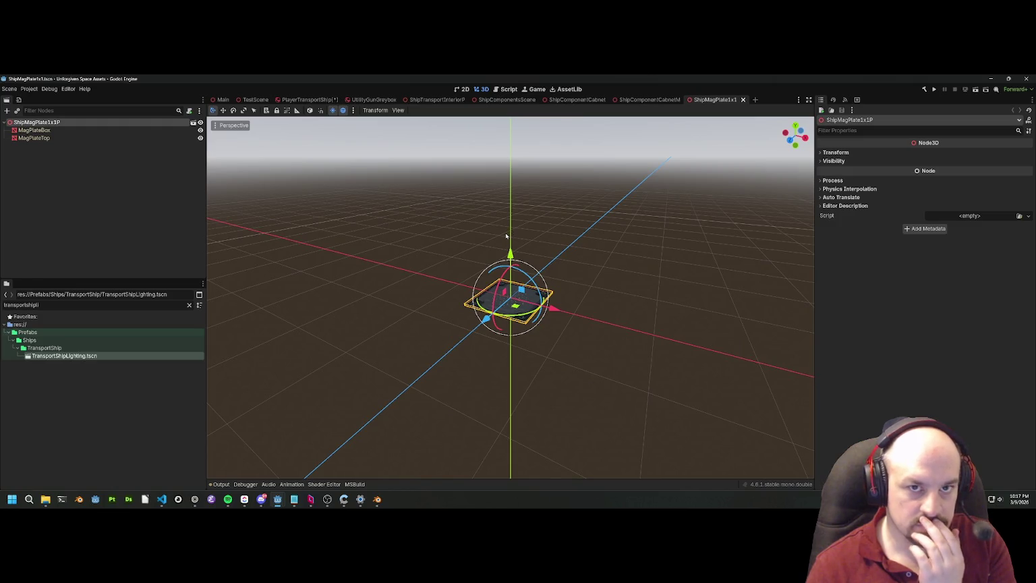
pyautogui.click(567, 100)
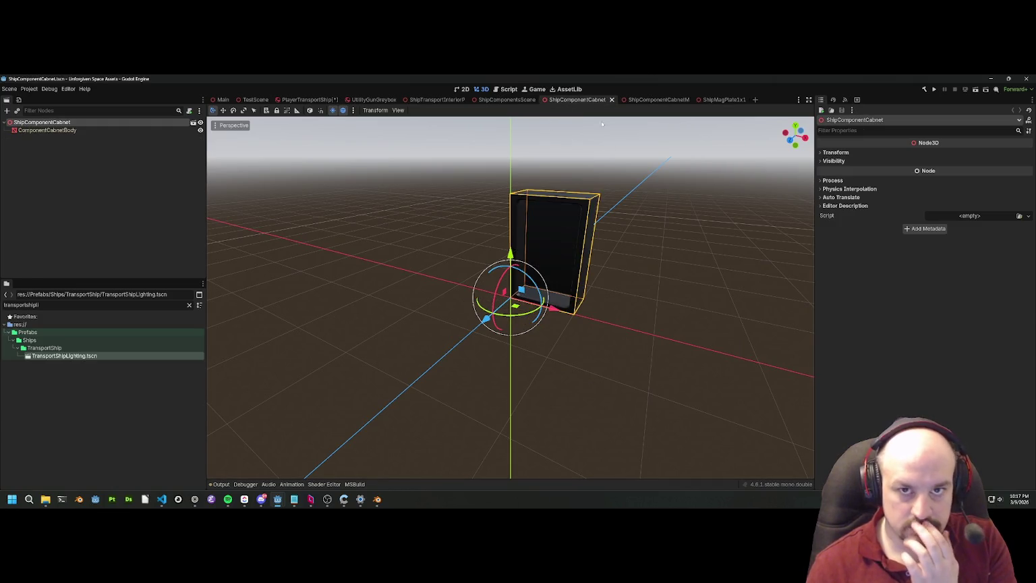
# Step: Close the ShipComponentCabnet tab and inspect the FlightStick and hex floor panels
pyautogui.click(611, 100)
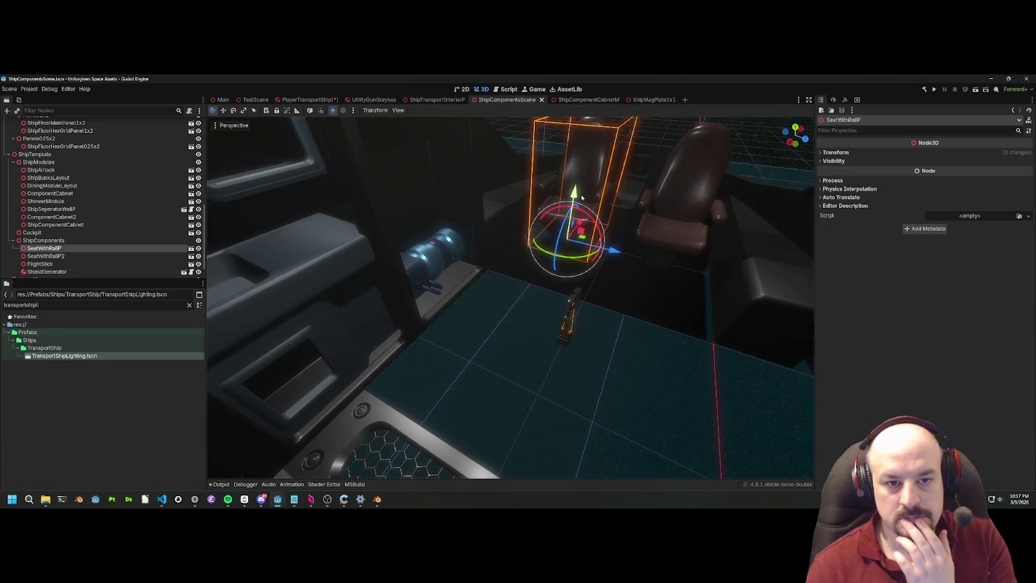
pyautogui.moveTo(516, 233); pyautogui.dragTo(491, 231)
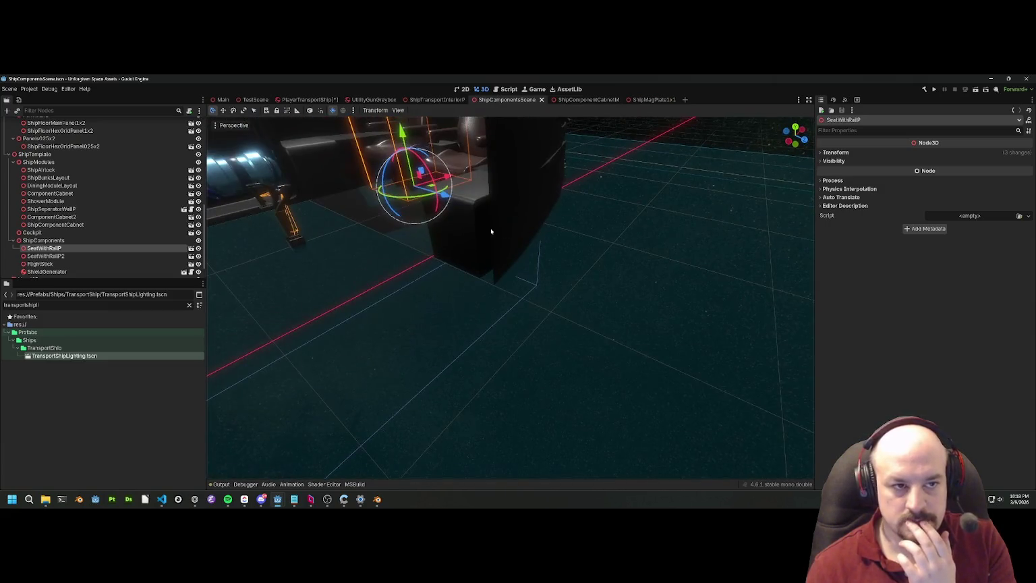
pyautogui.click(271, 229)
pyautogui.scroll(-3, 363, 236)
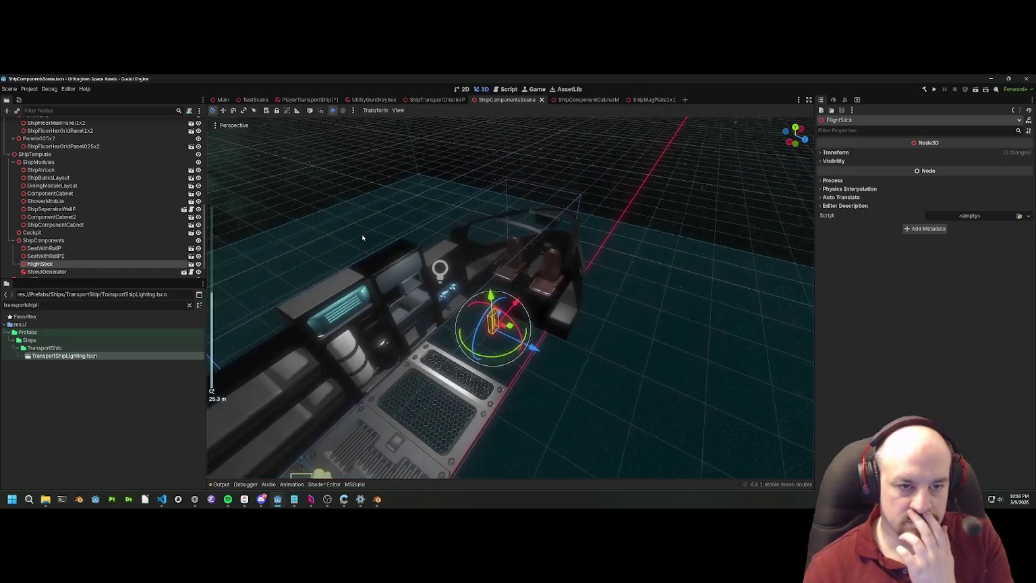
pyautogui.click(485, 311)
pyautogui.press('f')
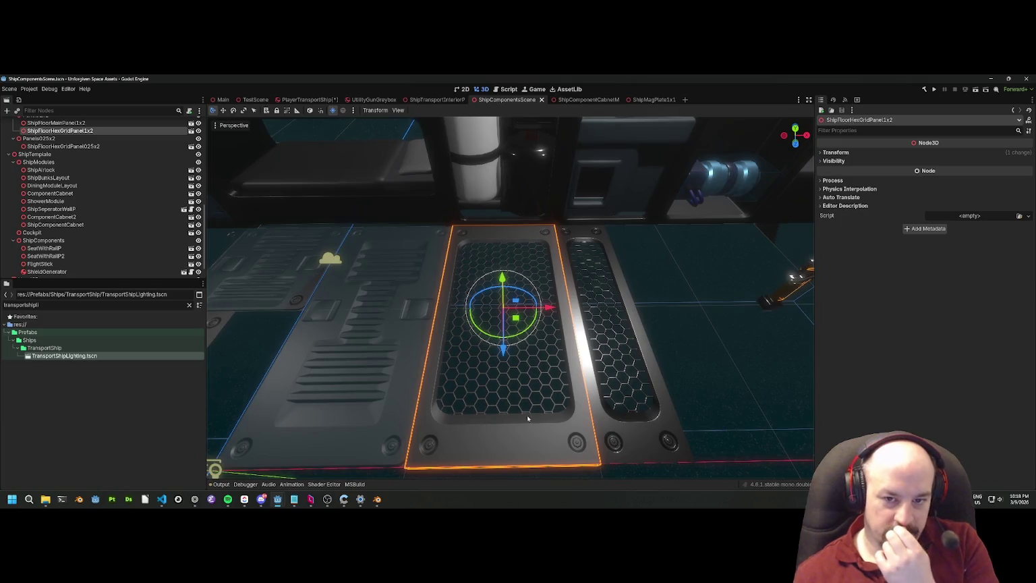
pyautogui.scroll(-6, 528, 419)
pyautogui.click(357, 332)
pyautogui.press('f')
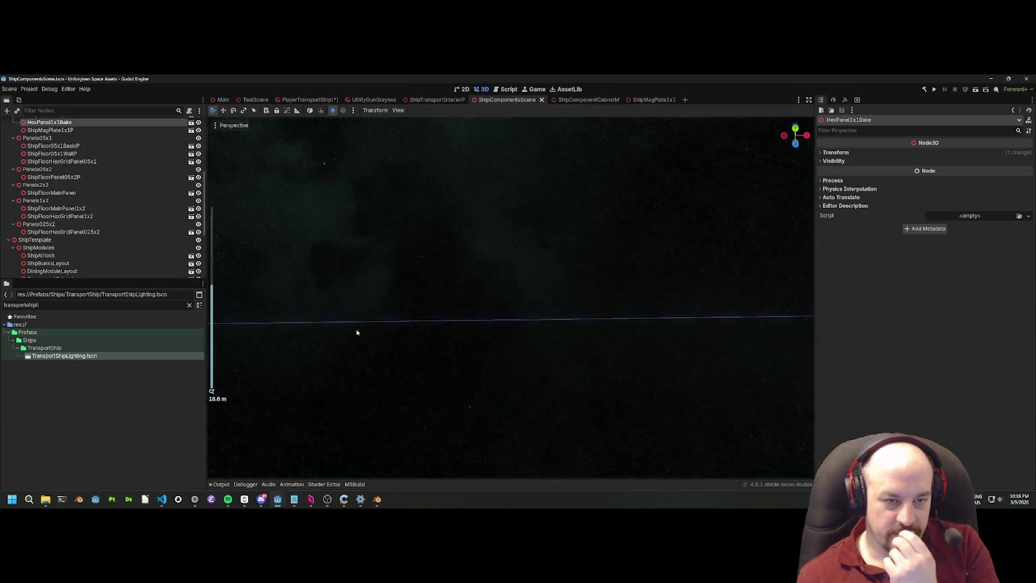
pyautogui.scroll(-5, 356, 332)
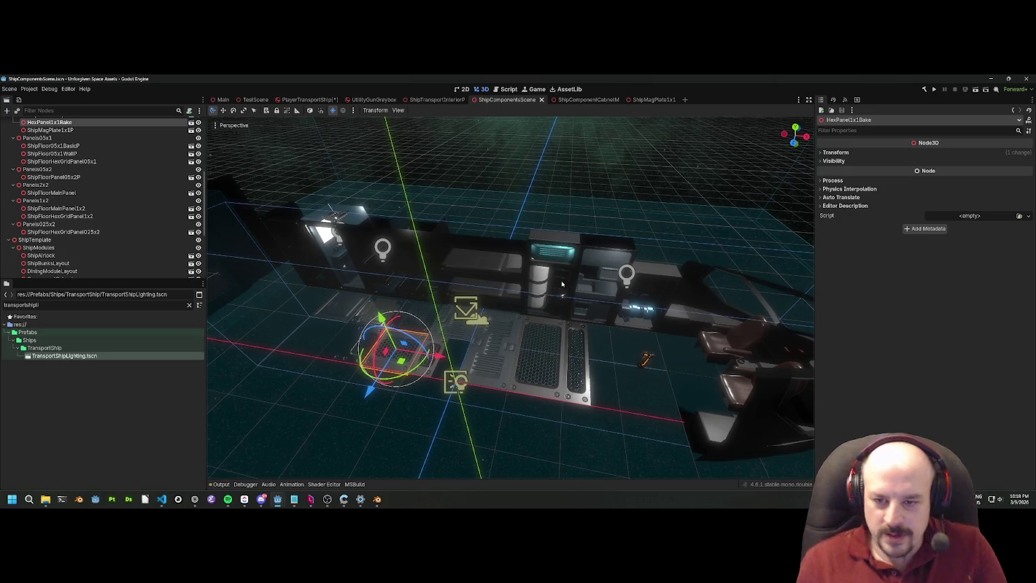
pyautogui.press('w')
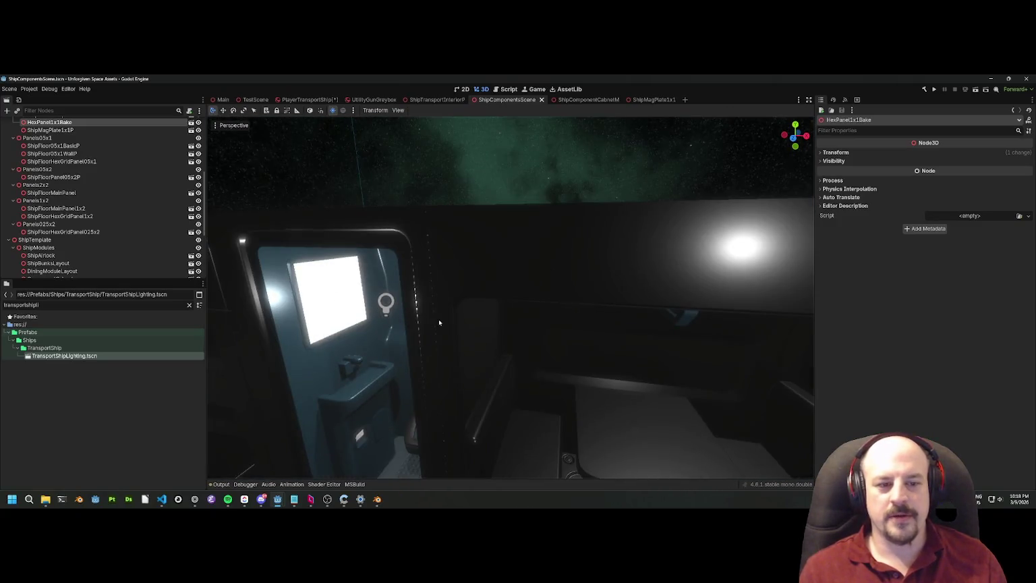
# Step: Slide the ShowerModule back along its Z axis and save ShipComponentsScene
pyautogui.click(403, 327)
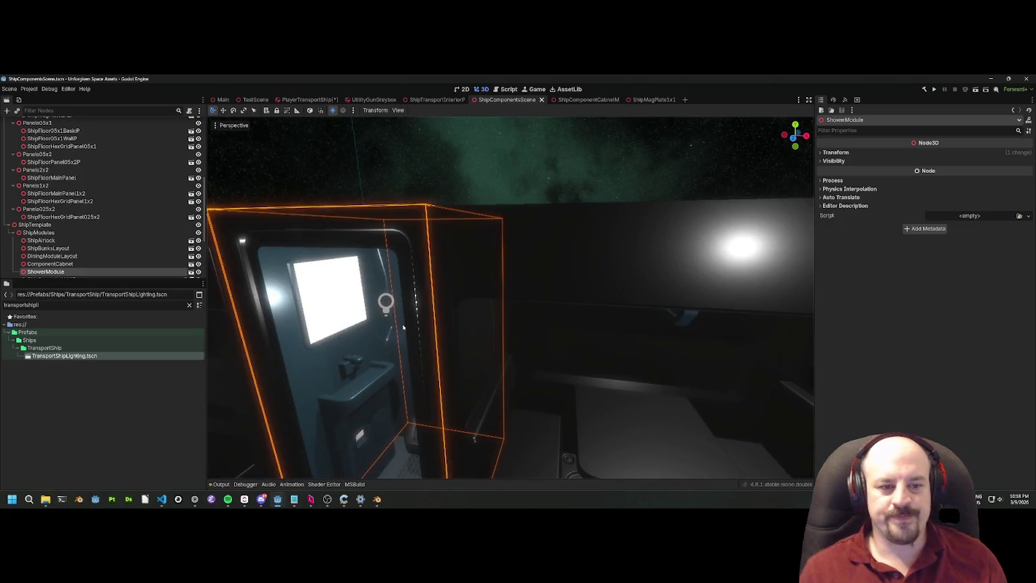
pyautogui.press('f')
pyautogui.scroll(5, 403, 327)
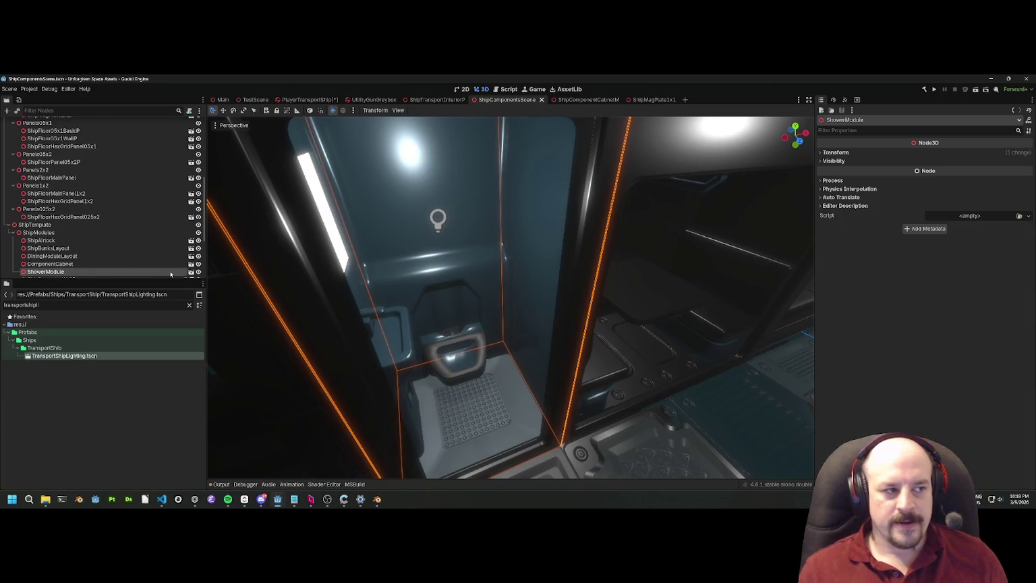
pyautogui.scroll(-1, 171, 274)
pyautogui.press('f')
pyautogui.moveTo(493, 389)
pyautogui.mouseDown()
pyautogui.moveTo(470, 352)
pyautogui.moveTo(372, 294)
pyautogui.moveTo(458, 347)
pyautogui.moveTo(475, 378)
pyautogui.moveTo(438, 324)
pyautogui.mouseUp()
pyautogui.press('f')
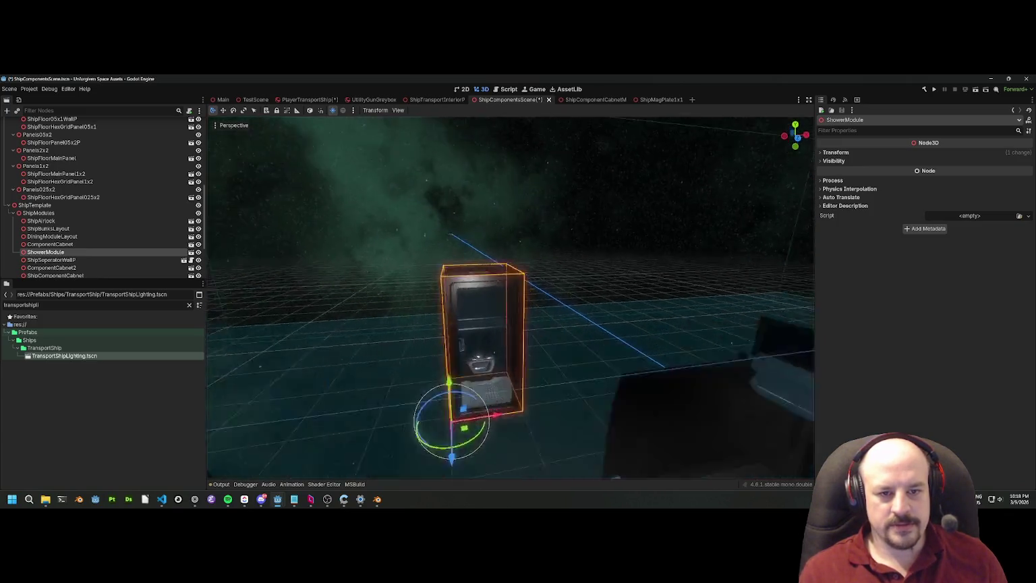
pyautogui.scroll(5, 452, 296)
pyautogui.hotkey('ctrl', 's')
pyautogui.scroll(-5, 452, 296)
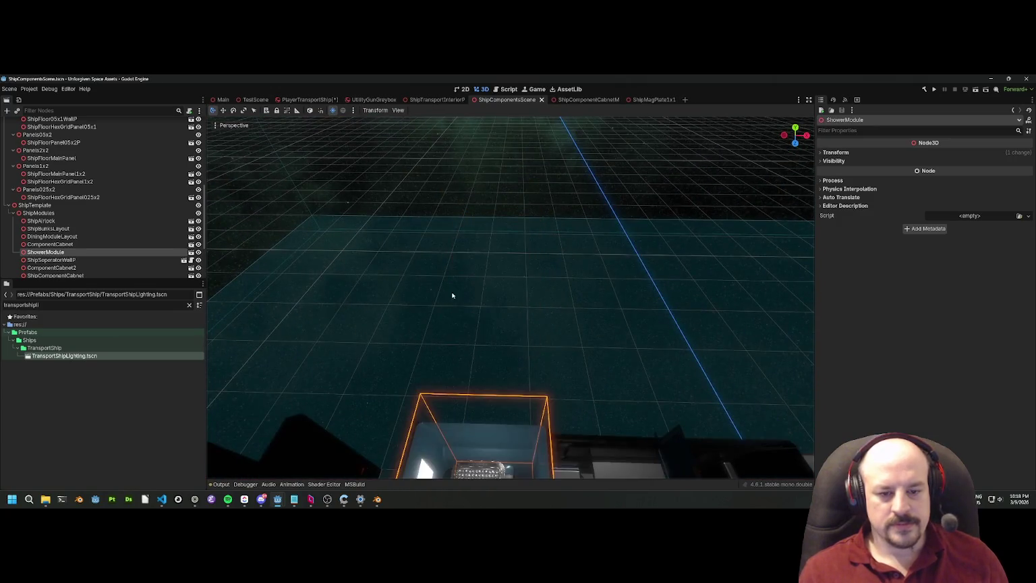
pyautogui.moveTo(452, 295)
pyautogui.mouseDown()
pyautogui.moveTo(412, 270)
pyautogui.moveTo(479, 300)
pyautogui.mouseUp()
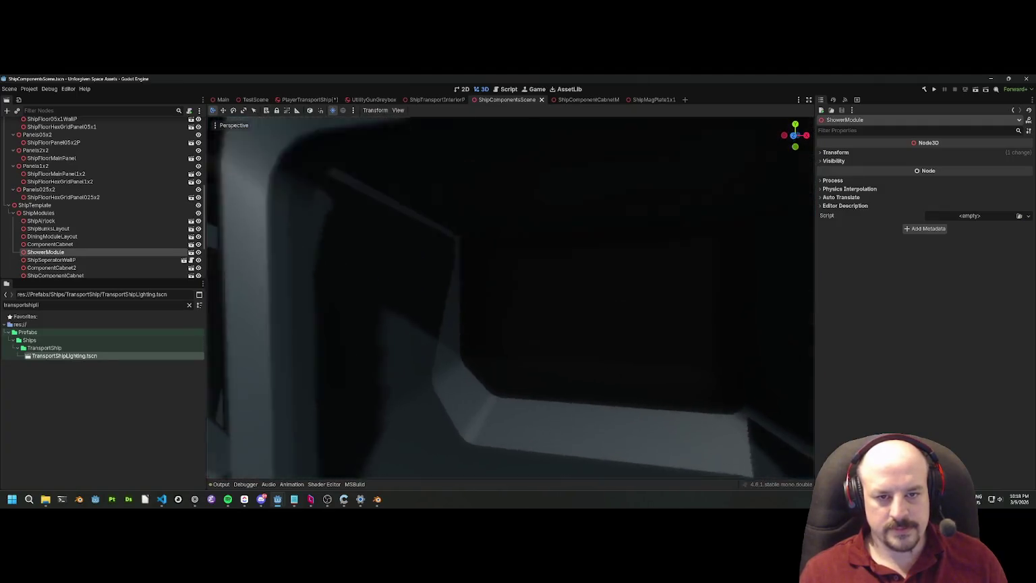
pyautogui.press('f')
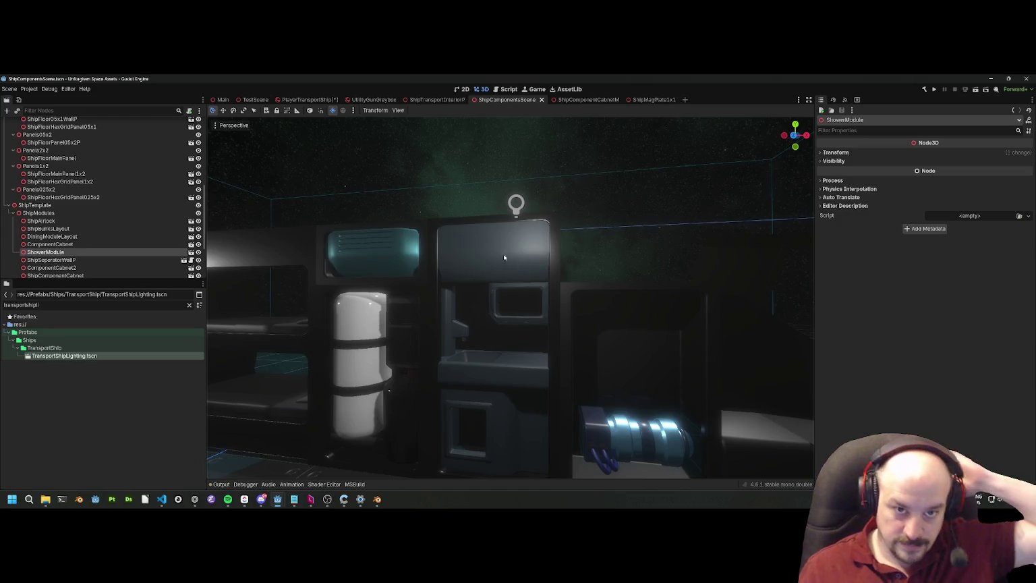
pyautogui.click(483, 316)
pyautogui.scroll(-5, 505, 258)
pyautogui.moveTo(530, 236); pyautogui.dragTo(551, 252)
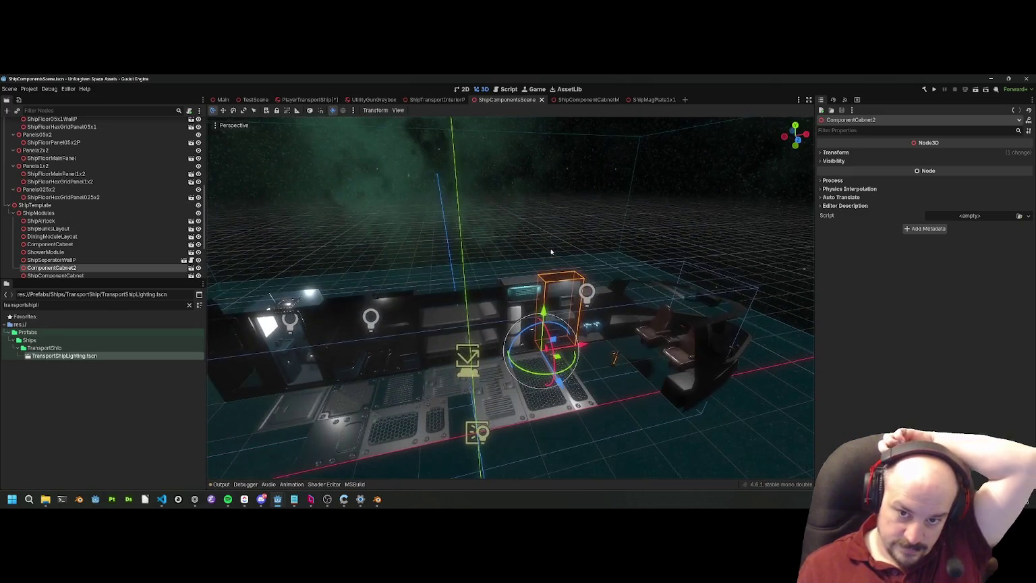
pyautogui.scroll(5, 641, 344)
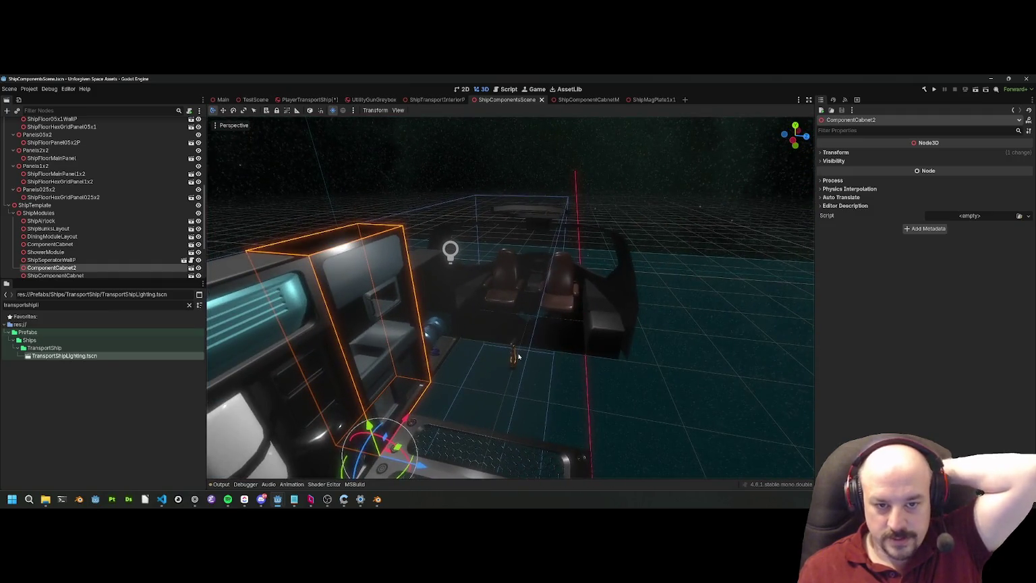
pyautogui.click(516, 355)
pyautogui.click(511, 361)
pyautogui.scroll(5, 512, 361)
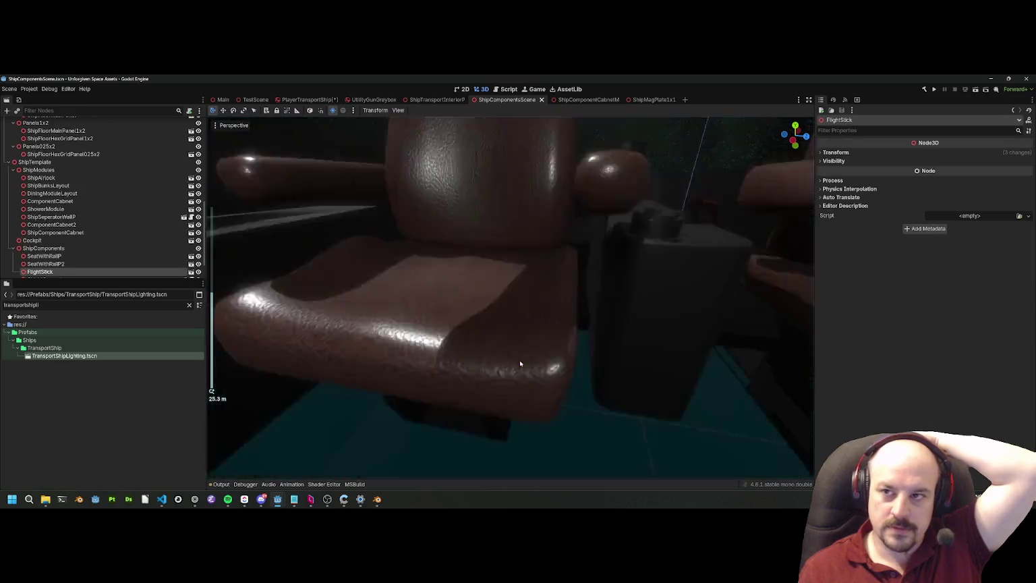
pyautogui.scroll(-5, 520, 361)
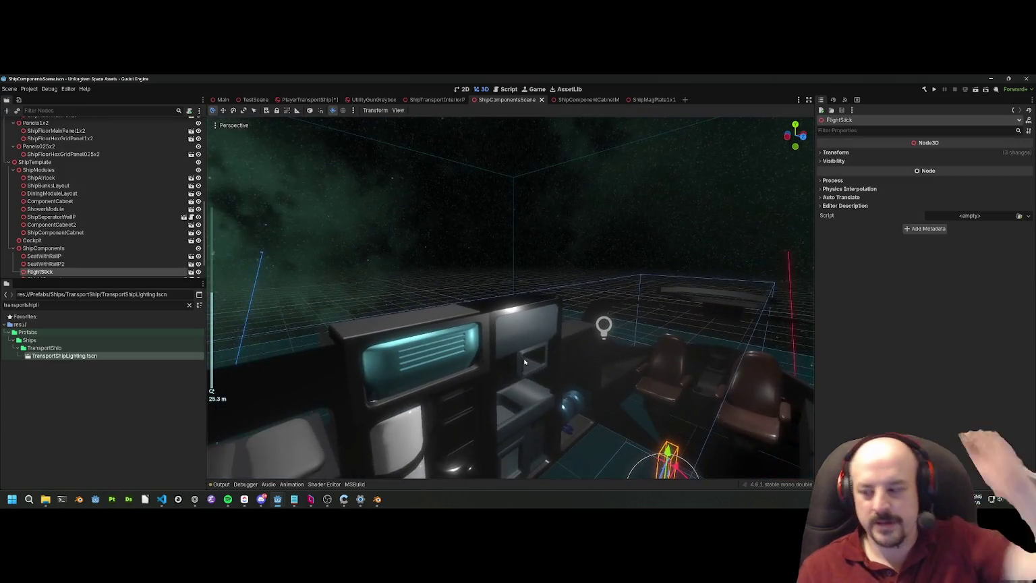
pyautogui.press('f')
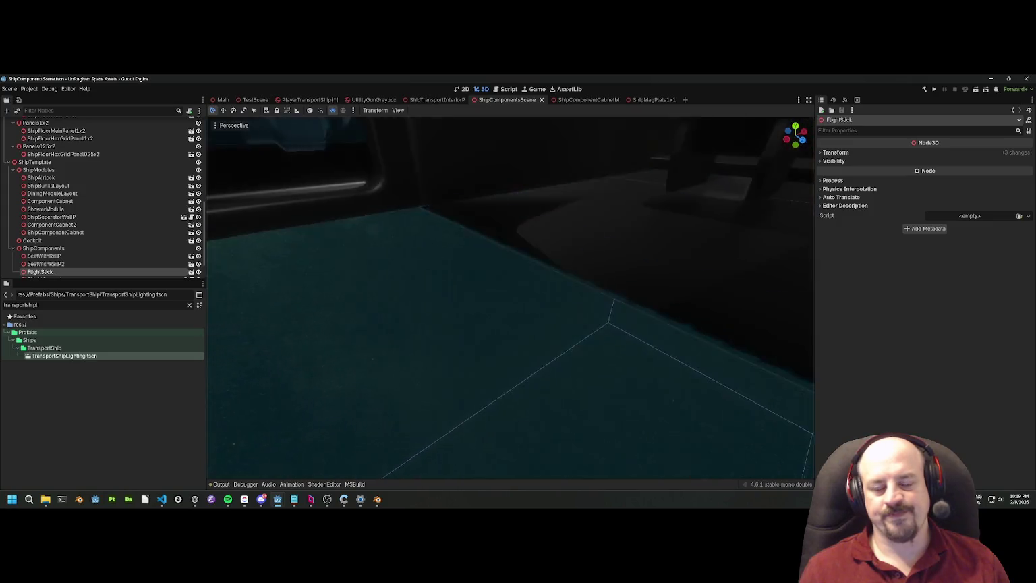
pyautogui.scroll(-2, 212, 391)
pyautogui.press('s')
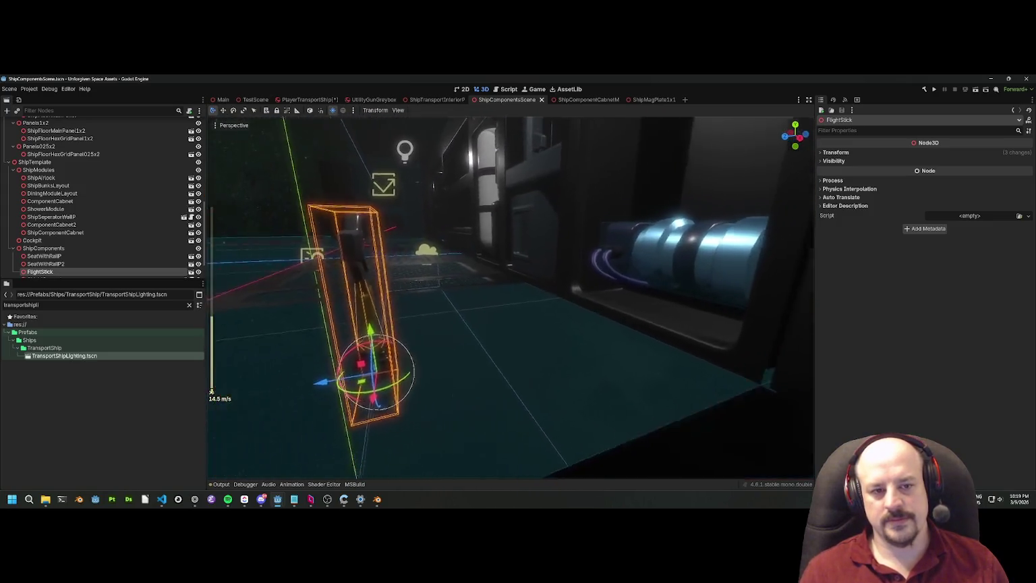
pyautogui.press('w')
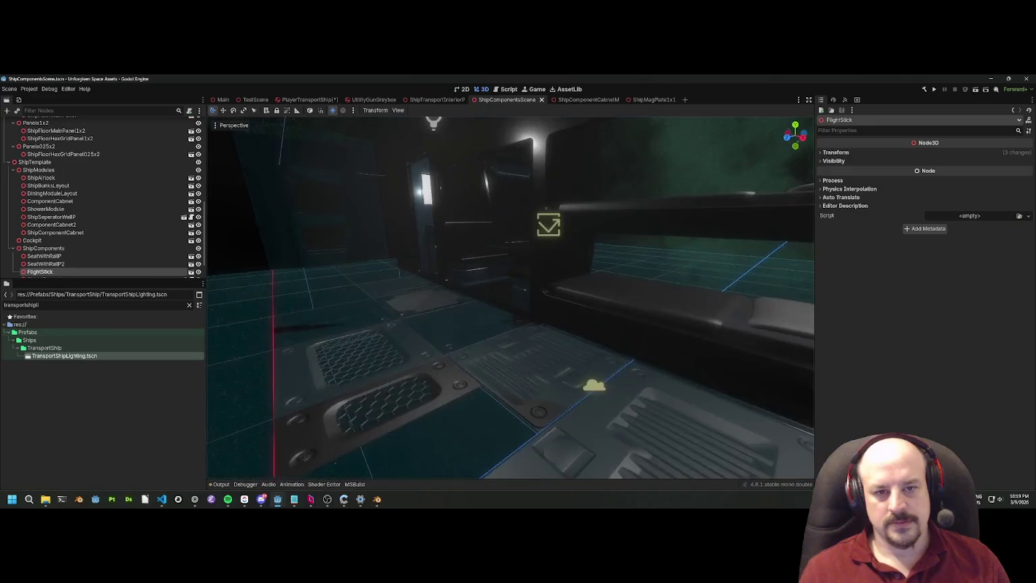
pyautogui.press('s')
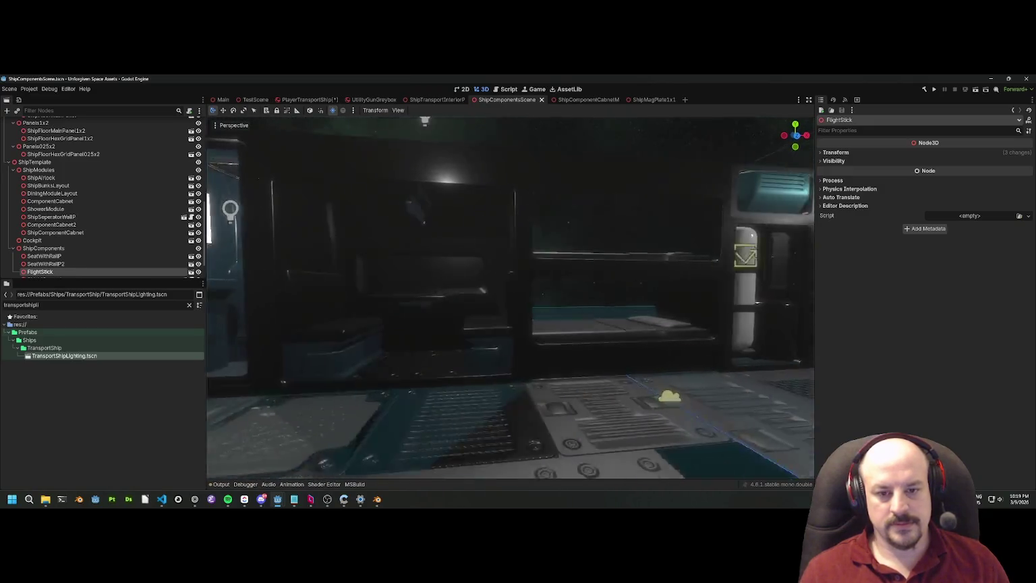
pyautogui.press('d')
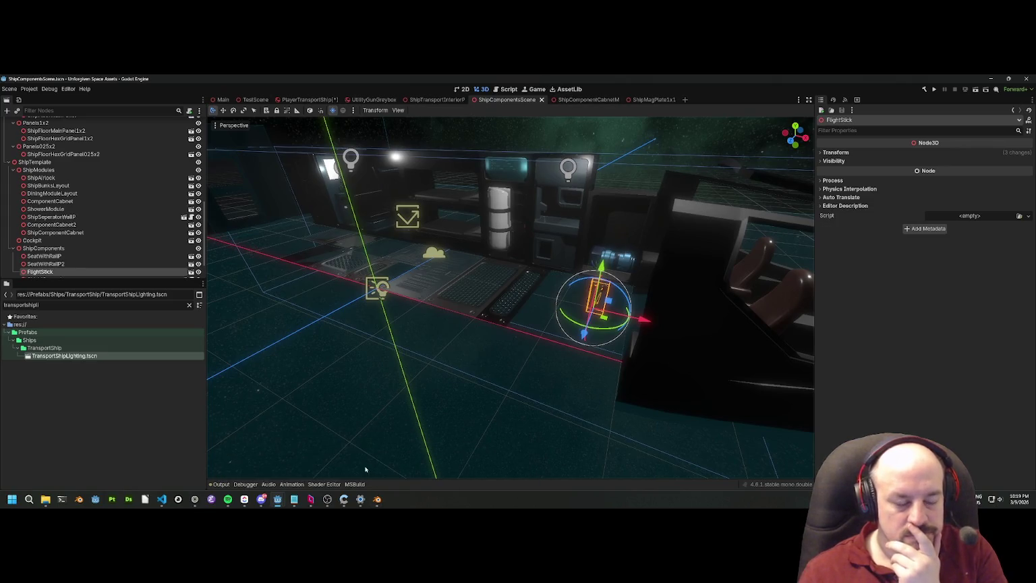
pyautogui.moveTo(277, 502)
pyautogui.click(236, 464)
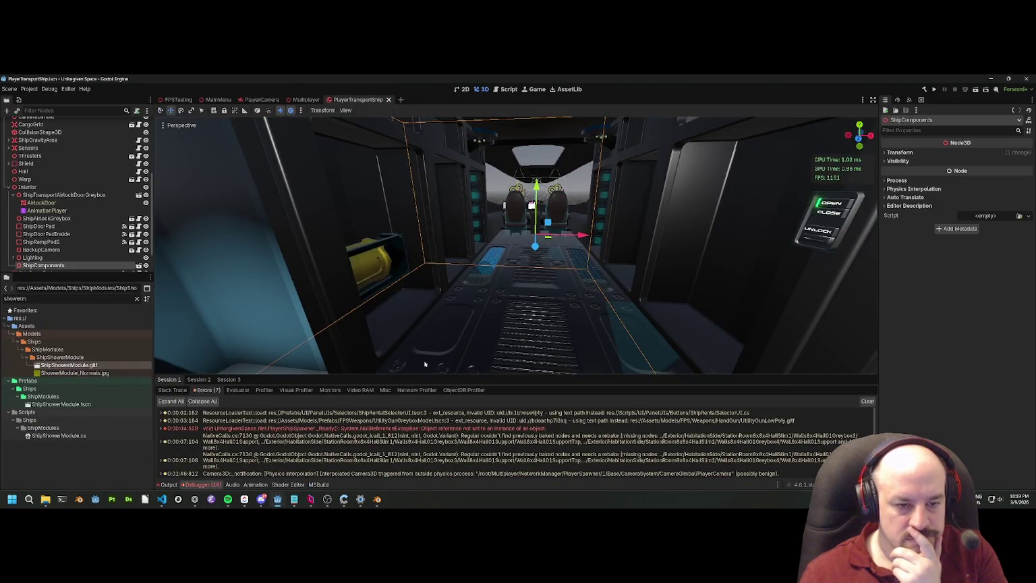
# Step: Tidy the Scene tree by collapsing Stations and enlarging the panel
pyautogui.moveTo(422, 375); pyautogui.dragTo(284, 270)
pyautogui.scroll(5, 67, 177)
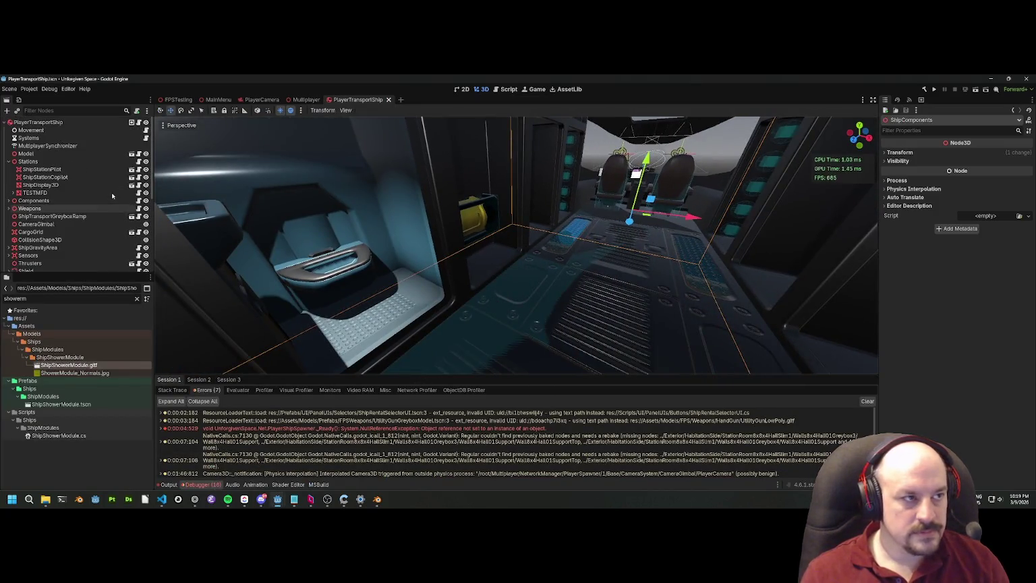
pyautogui.click(8, 162)
pyautogui.click(9, 265)
pyautogui.click(9, 263)
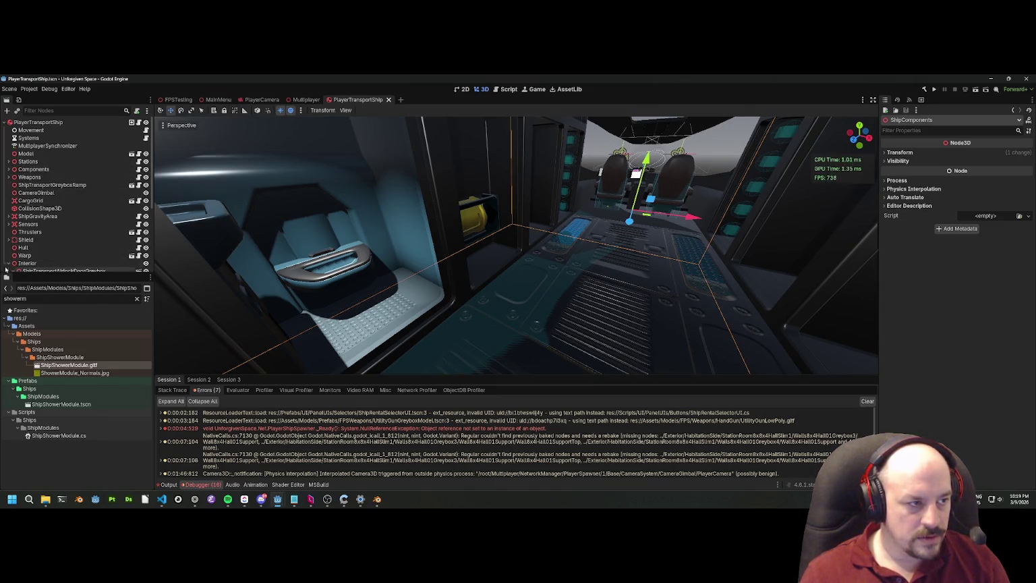
pyautogui.scroll(-2, 47, 249)
pyautogui.moveTo(57, 273); pyautogui.dragTo(58, 372)
pyautogui.press('f')
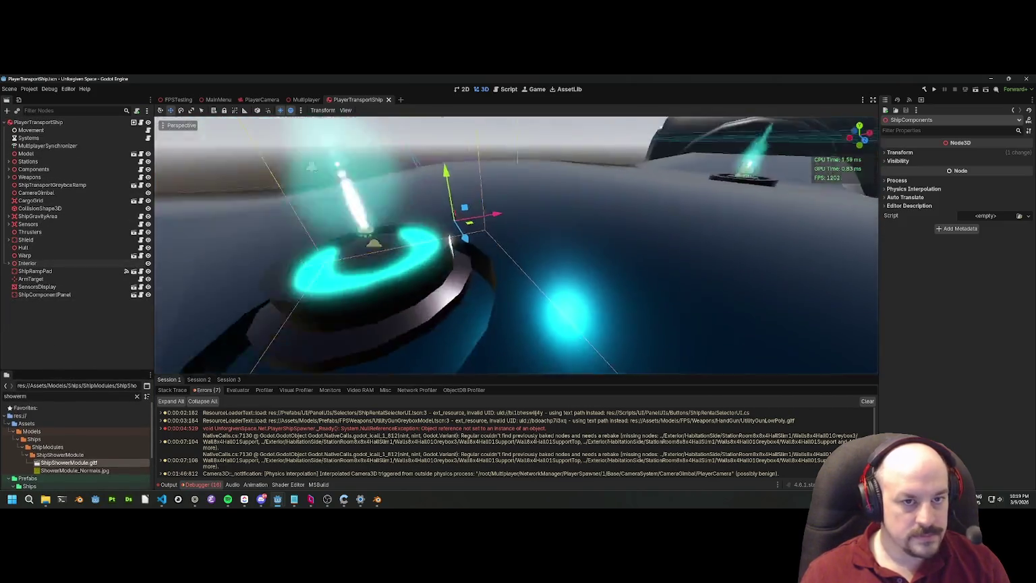
# Step: Delete the Interior's Lighting node with both omni lights, confirming with OK
pyautogui.click(483, 265)
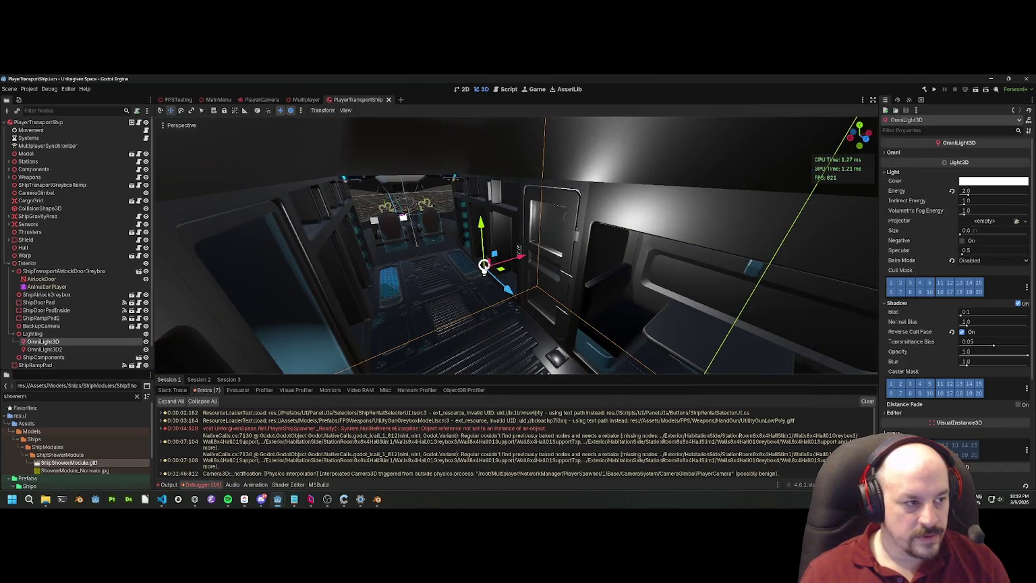
pyautogui.click(34, 334)
pyautogui.scroll(-1, 60, 331)
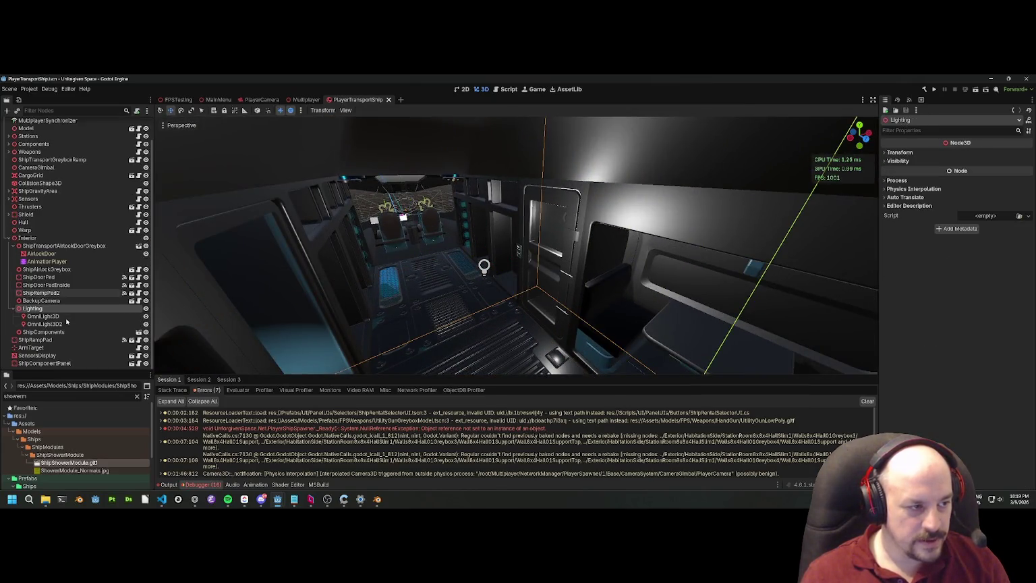
pyautogui.press('Delete')
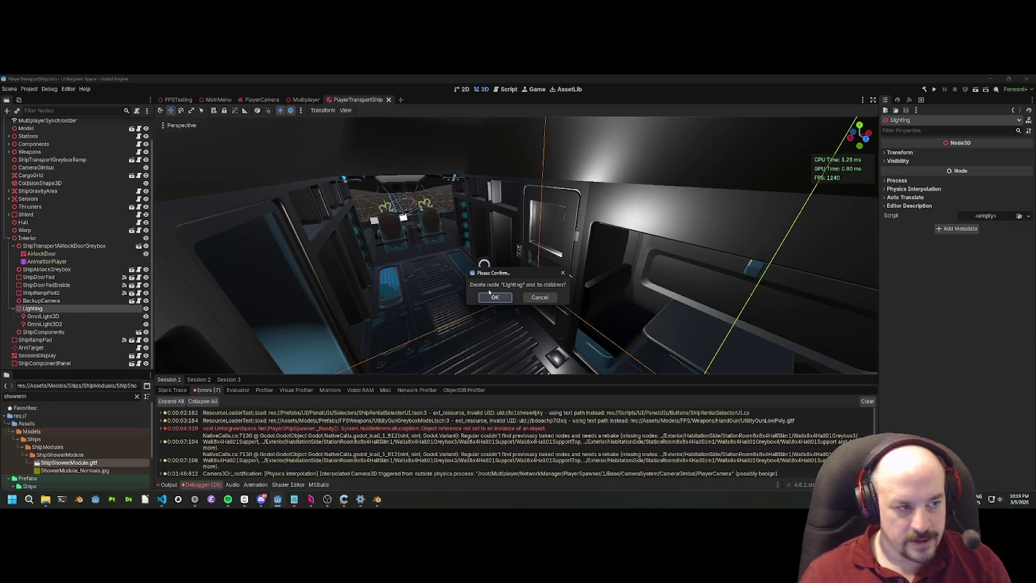
pyautogui.click(495, 298)
pyautogui.click(29, 261)
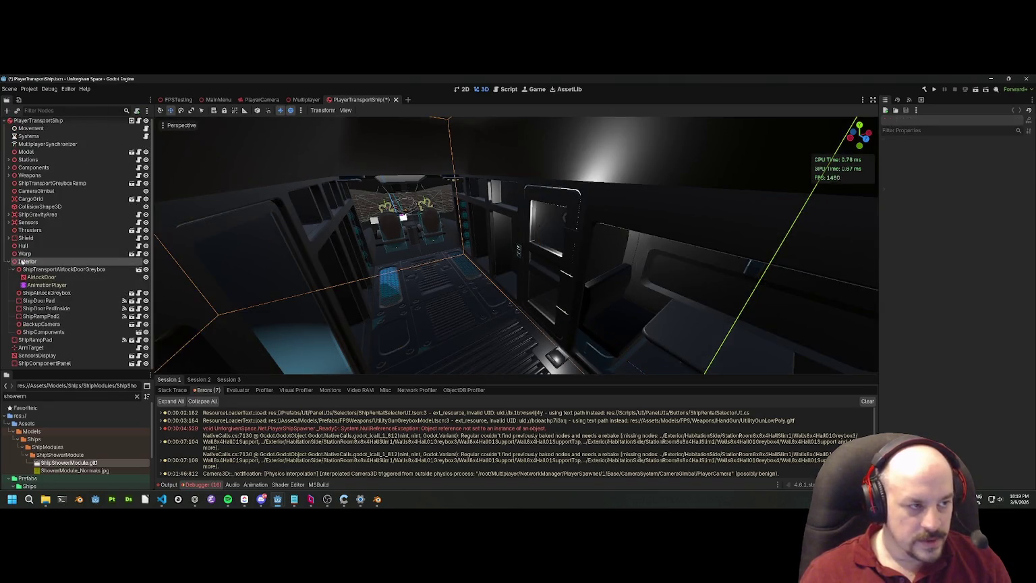
pyautogui.click(902, 153)
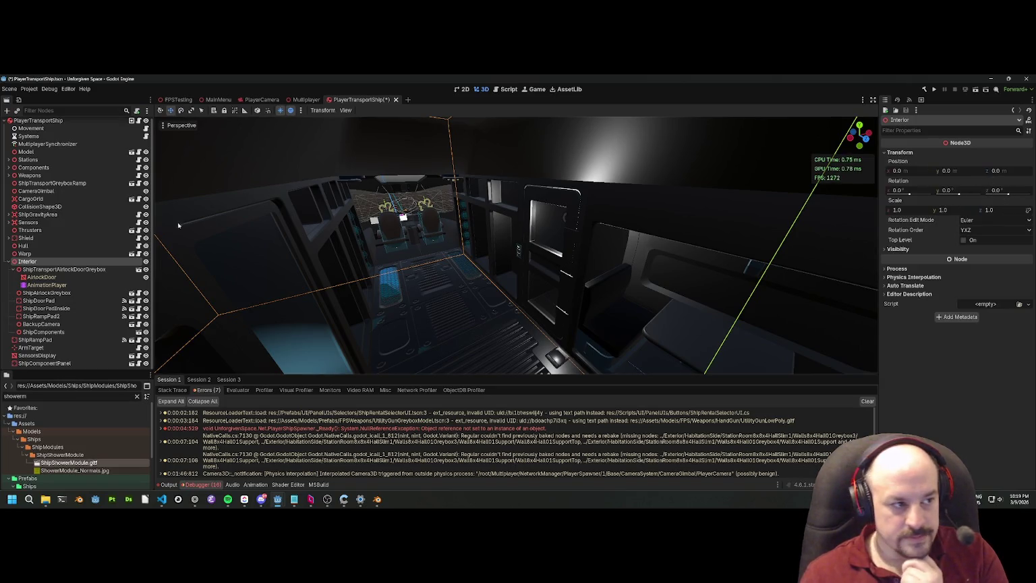
pyautogui.click(8, 262)
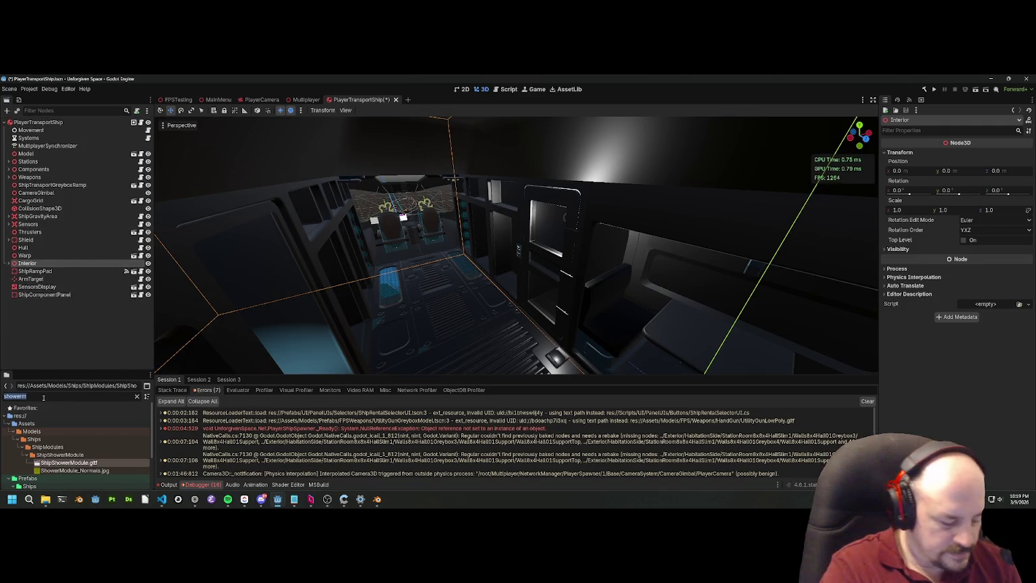
# Step: Filter the FileSystem for 'transp' and instance TransportShipLighting.tscn into the ship scene
pyautogui.write('shiptrans')
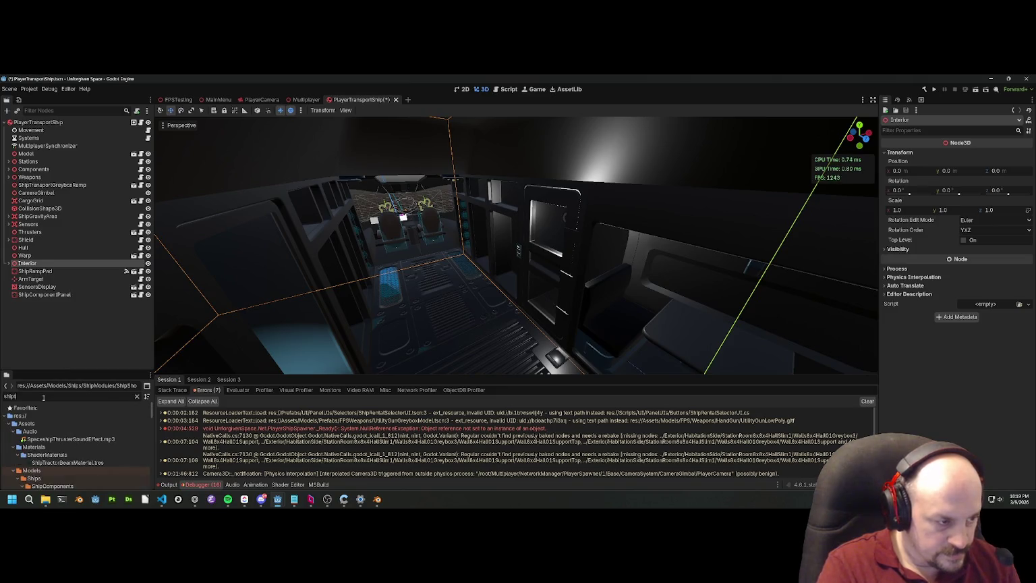
pyautogui.press('BackSpace')
pyautogui.press('BackSpace')
pyautogui.press('BackSpace')
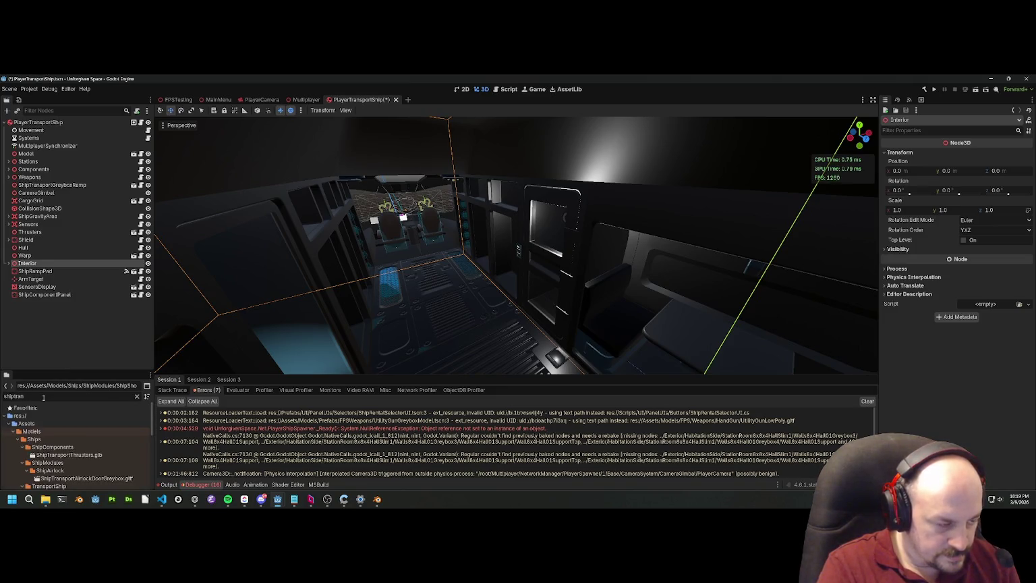
pyautogui.write('ransports')
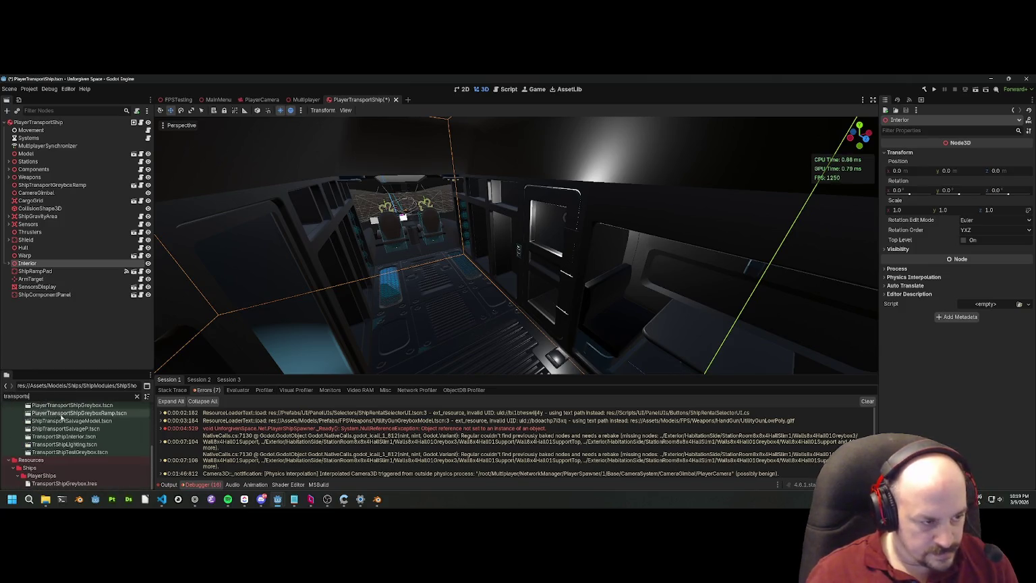
pyautogui.moveTo(65, 444); pyautogui.dragTo(42, 126)
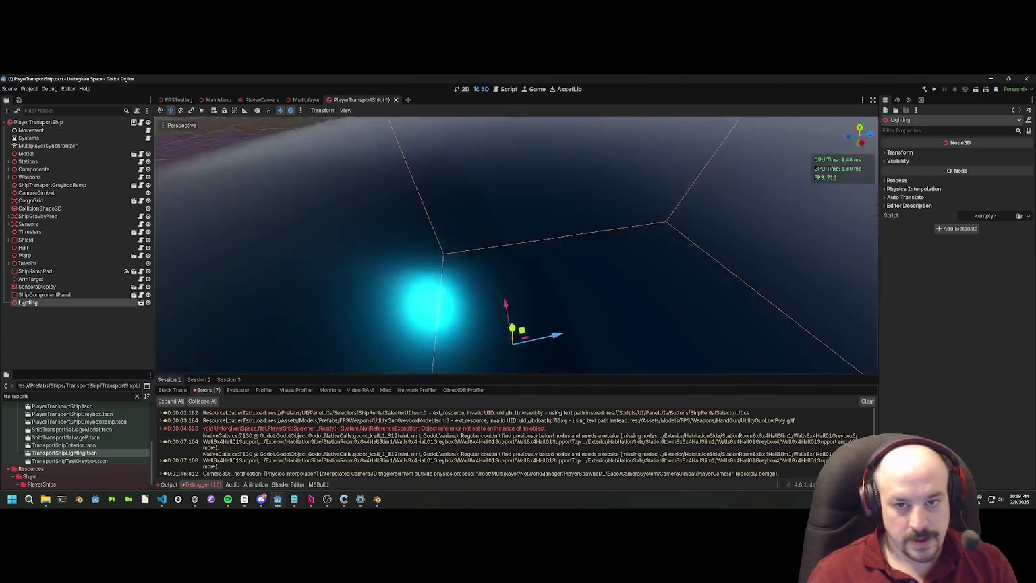
pyautogui.hotkey('ctrl', 's')
# Step: Position the Lighting instance at Y 1.5 and Z about -6.8, then save
pyautogui.click(899, 152)
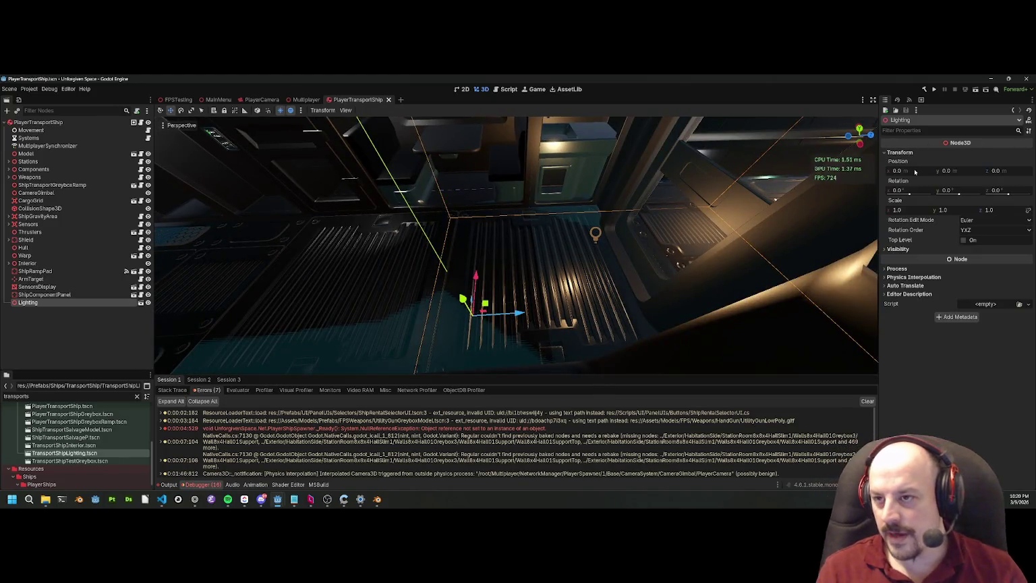
pyautogui.click(959, 172)
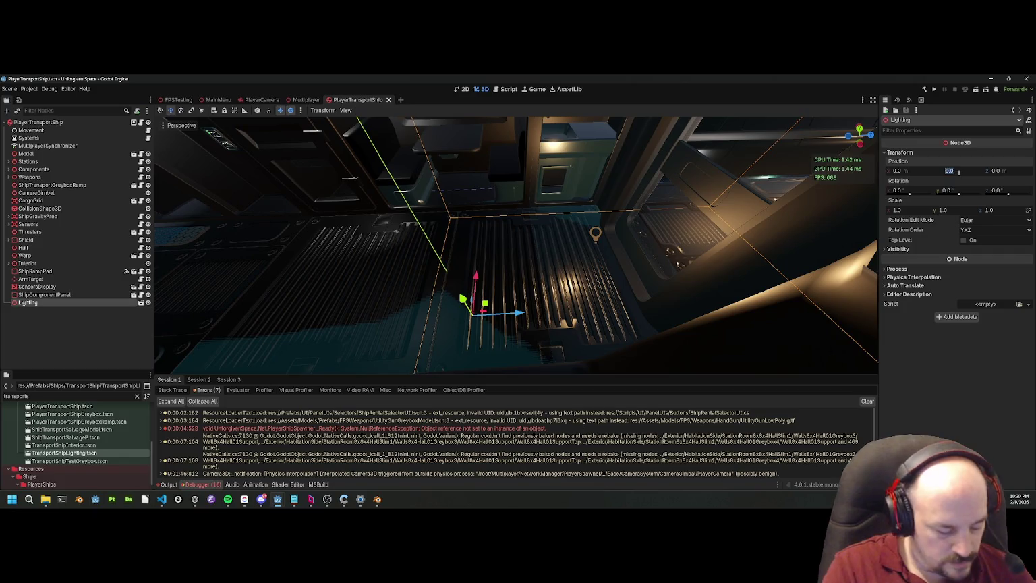
pyautogui.write('1.5')
pyautogui.press('Return')
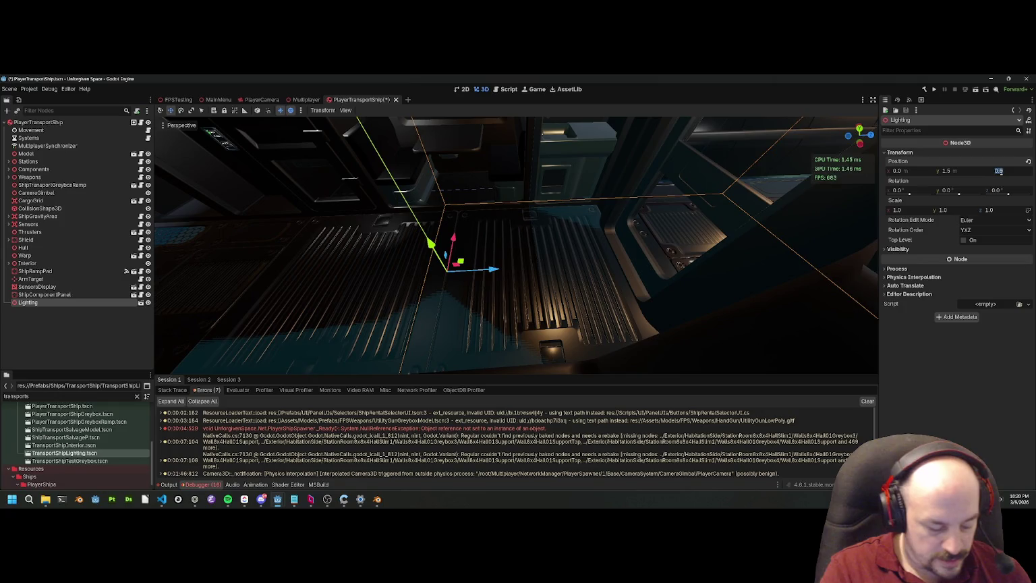
pyautogui.moveTo(1002, 172); pyautogui.dragTo(972, 172)
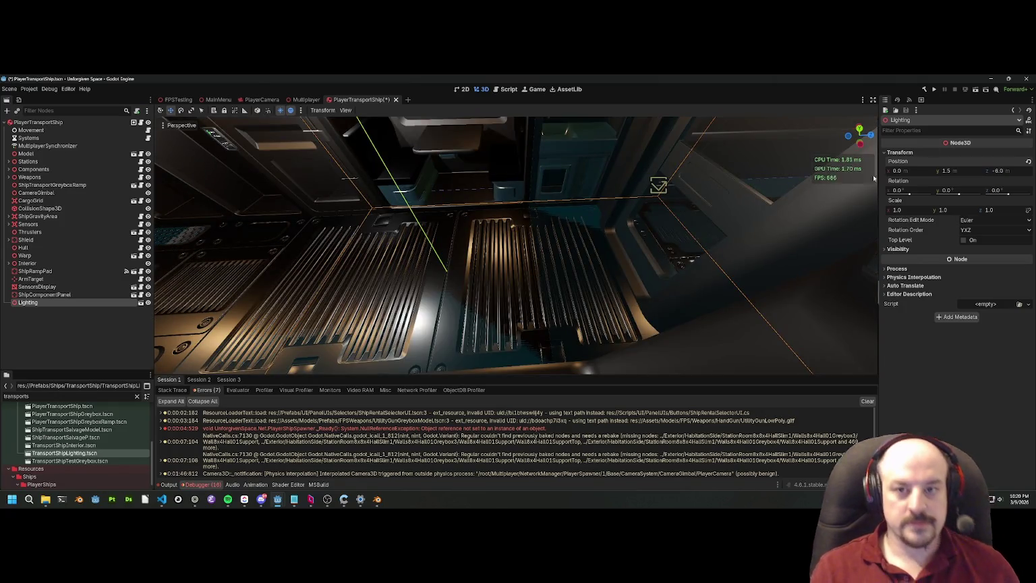
pyautogui.press('f')
pyautogui.hotkey('ctrl', 's')
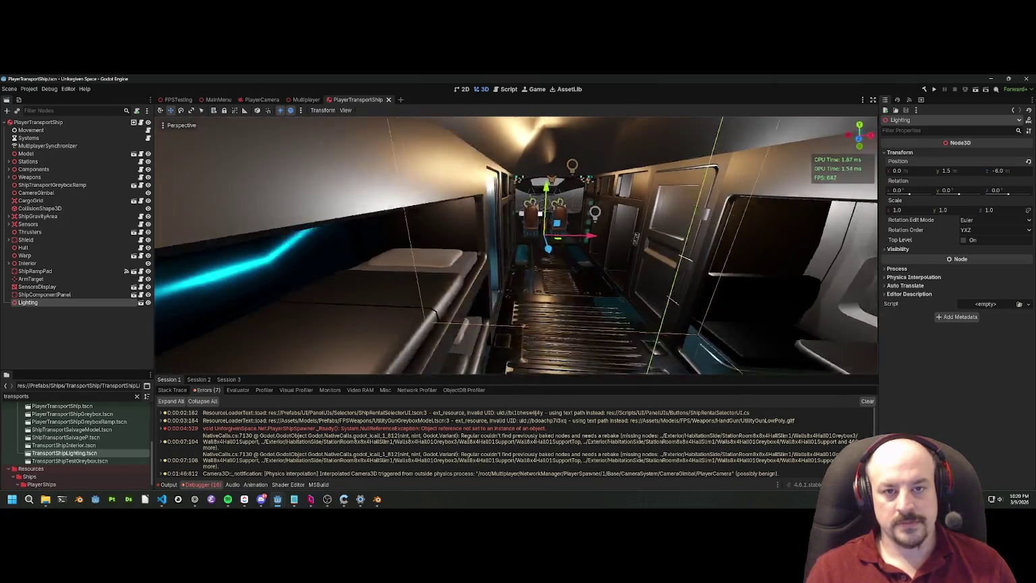
# Step: Open the TransportShipInterior scene, then the ShowerModule's own scene
pyautogui.press('w')
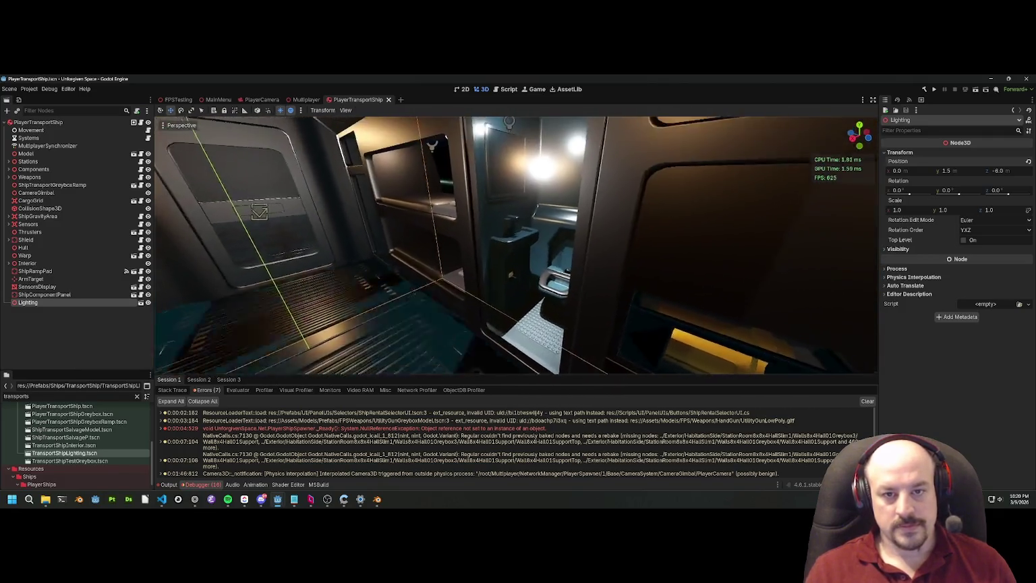
pyautogui.click(454, 234)
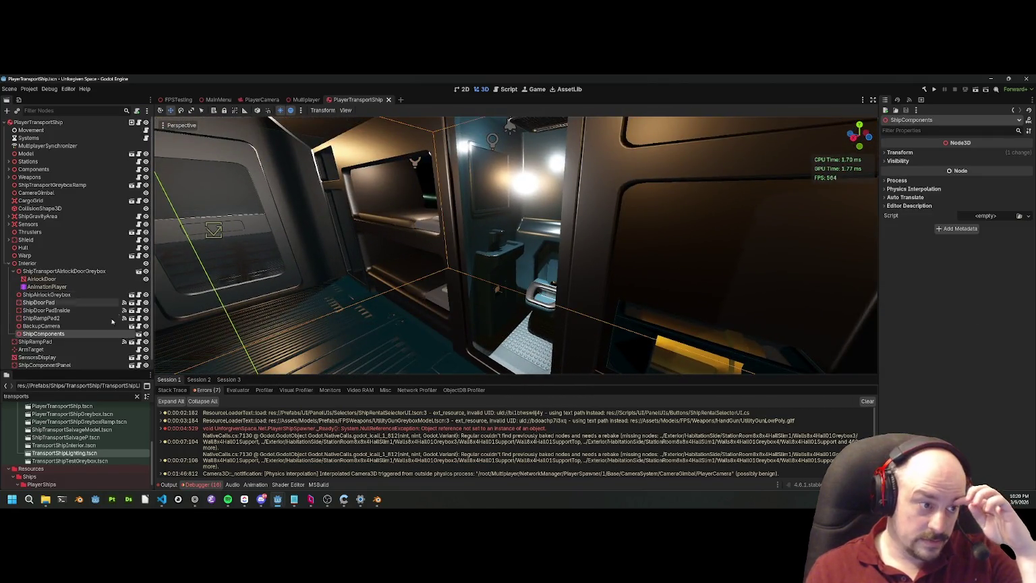
pyautogui.click(138, 335)
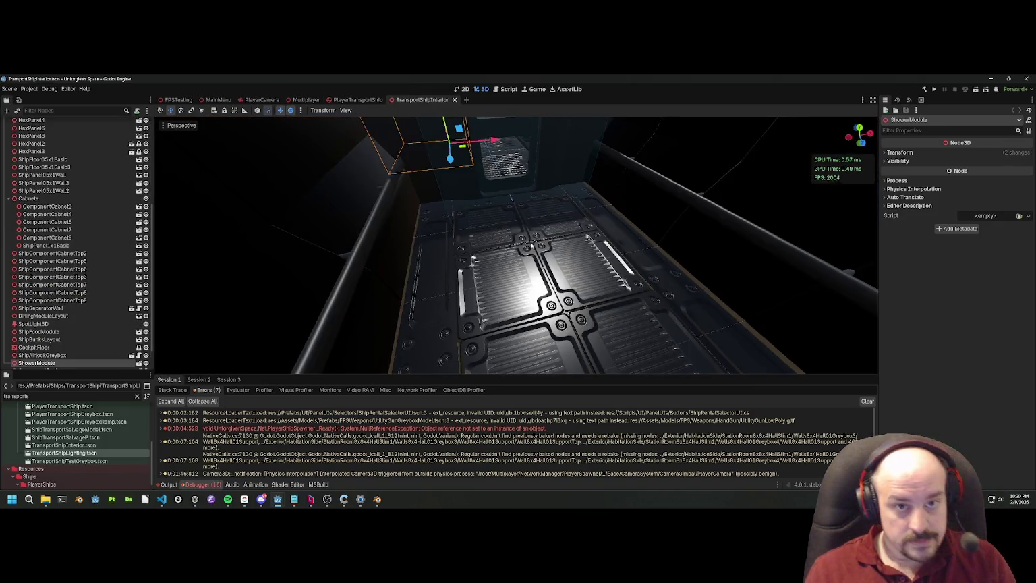
pyautogui.press('f')
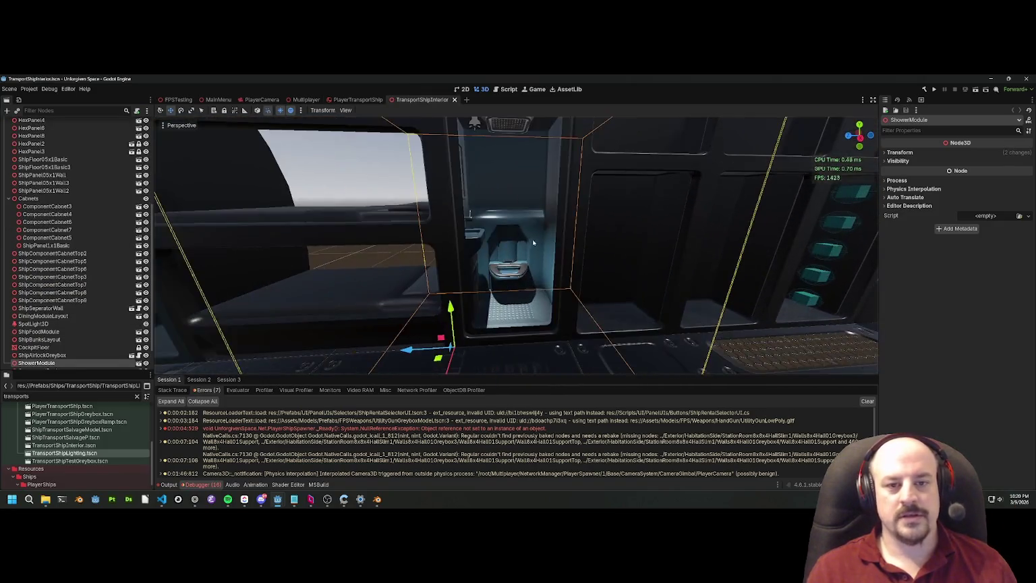
pyautogui.click(139, 364)
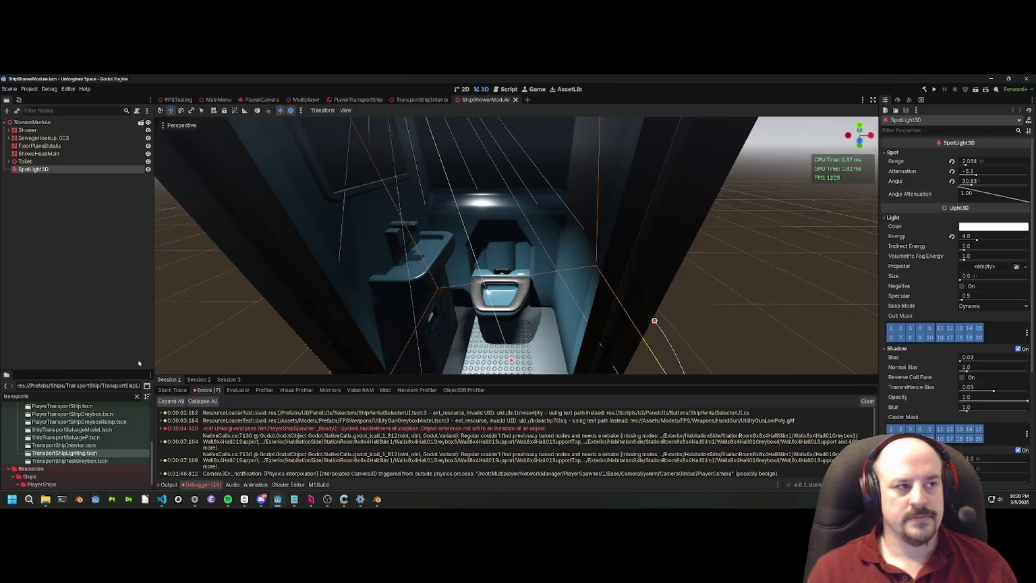
# Step: Delete the shower module's SpotLight3D, then close the ShipShowerModule and TransportShipInterior tabs
pyautogui.click(41, 169)
pyautogui.press('Delete')
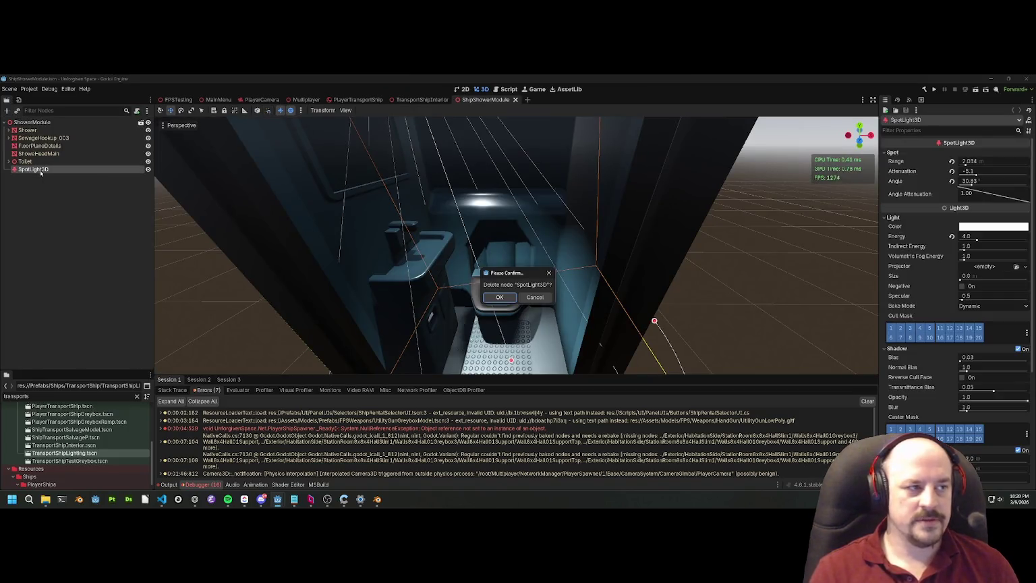
pyautogui.click(500, 299)
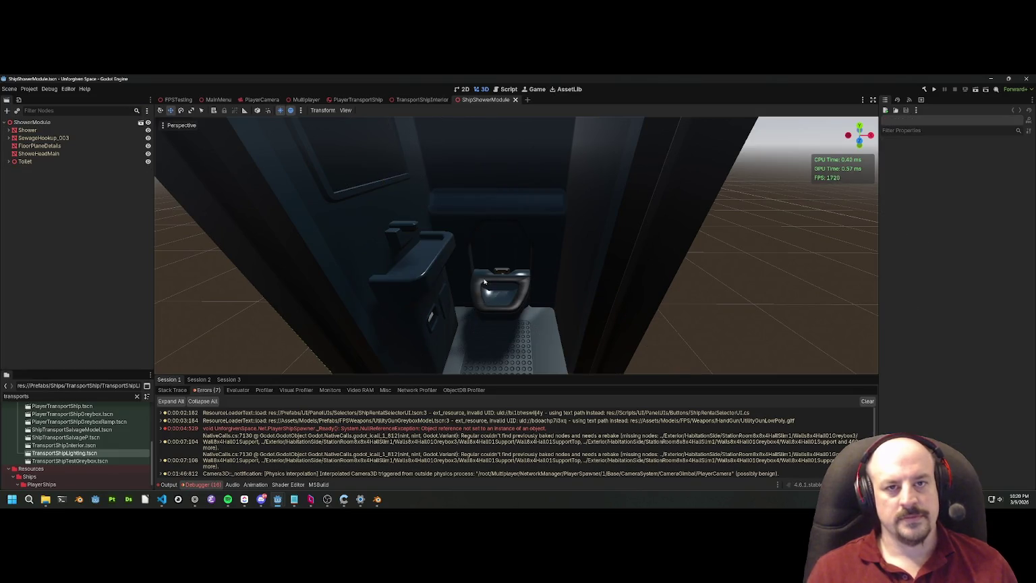
pyautogui.click(515, 100)
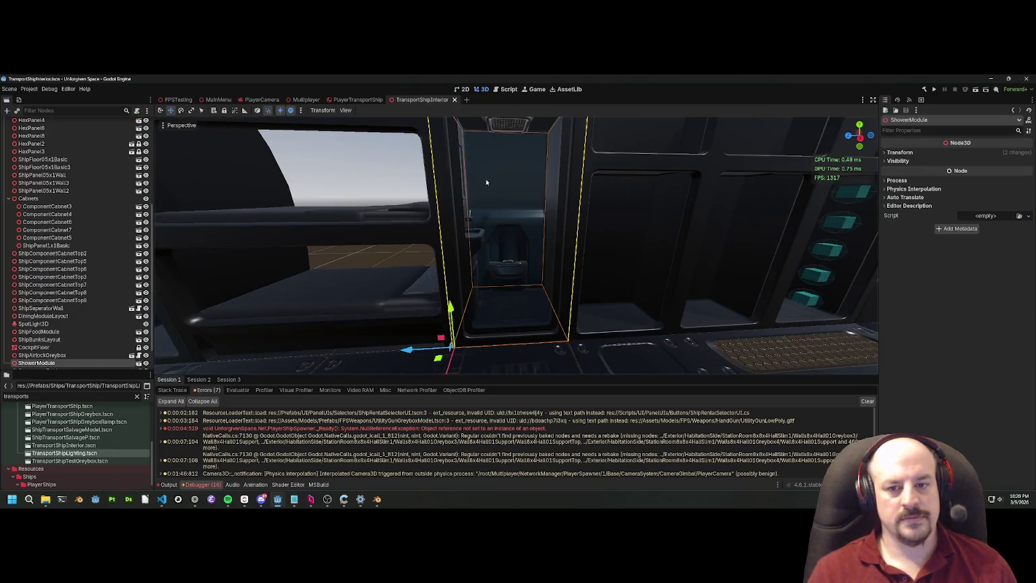
pyautogui.moveTo(486, 182); pyautogui.dragTo(473, 189)
pyautogui.click(454, 100)
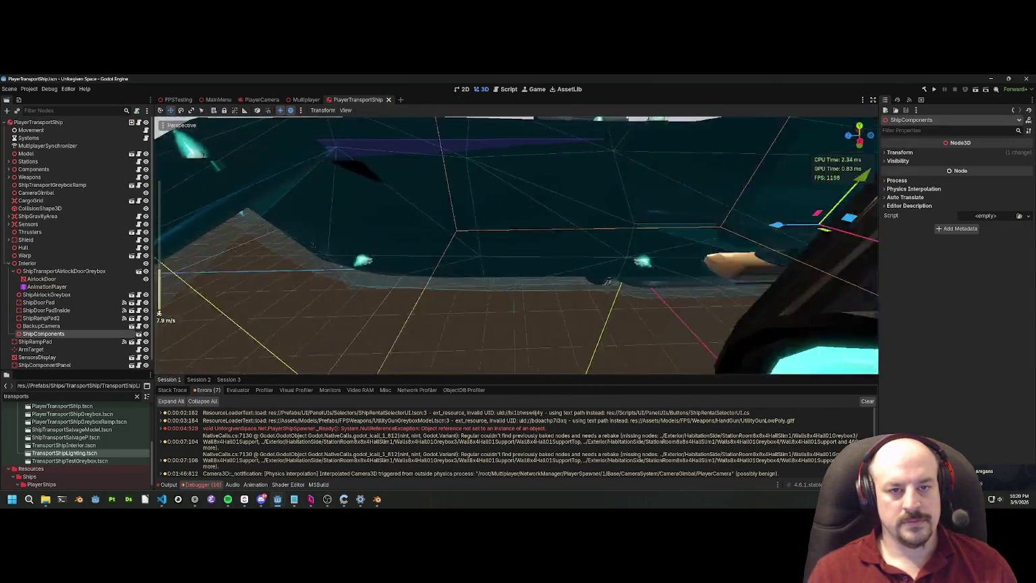
# Step: Close the PlayerTransportShip tab and run the Multiplayer scene as a locally hosted game
pyautogui.click(388, 100)
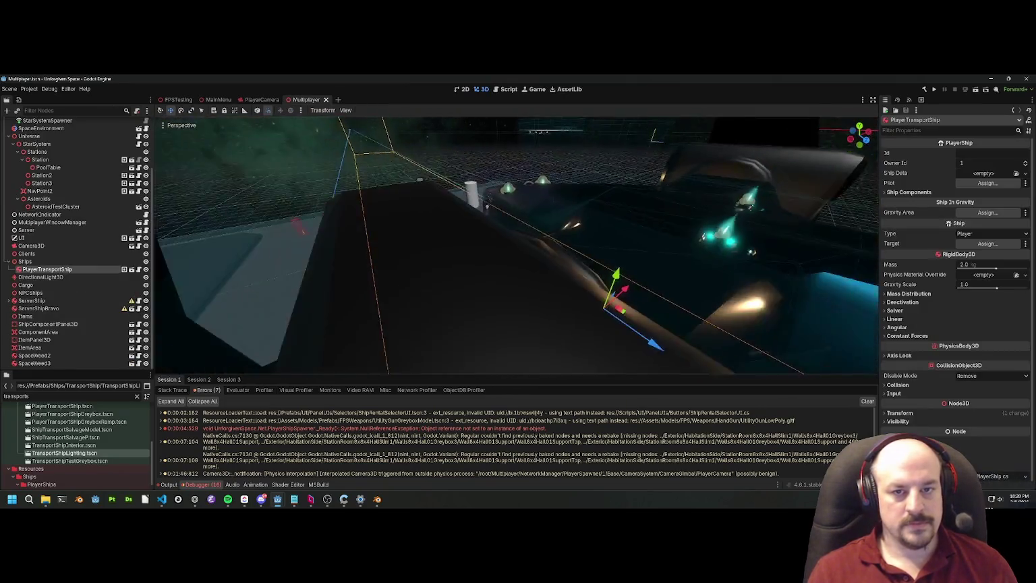
pyautogui.press('f')
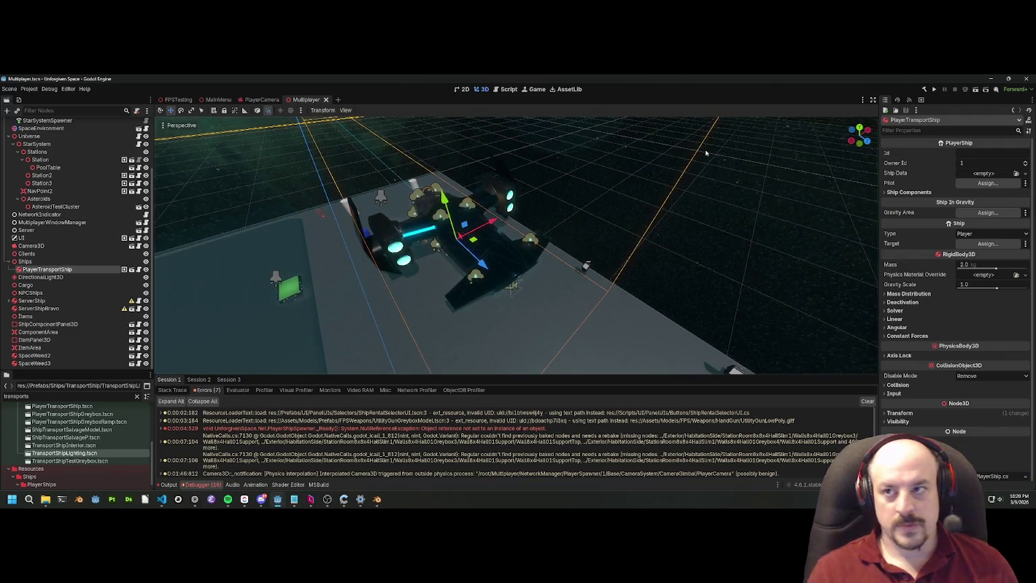
pyautogui.click(975, 90)
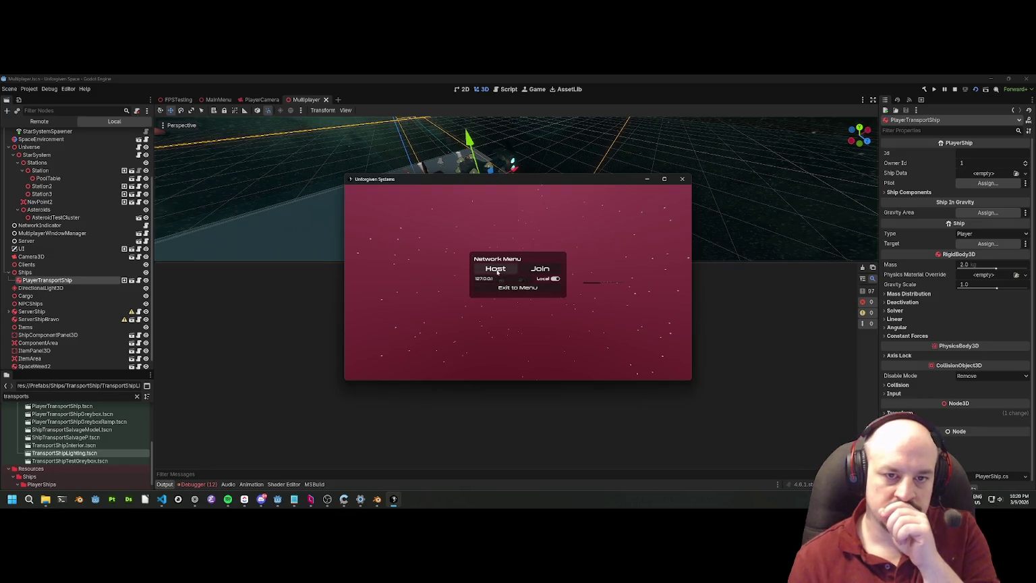
pyautogui.click(497, 271)
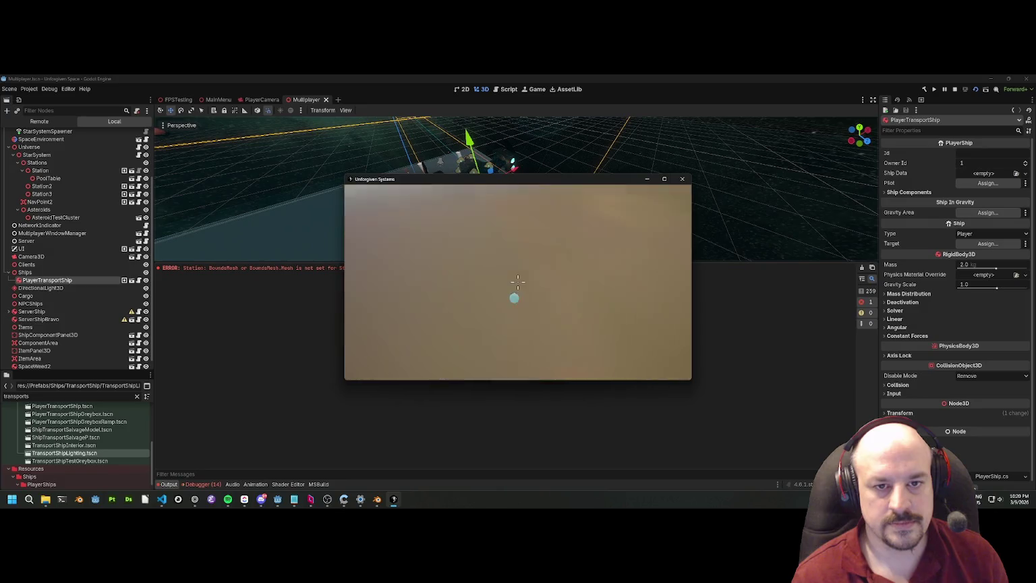
# Step: Widen the field of view in the pause-menu Settings, then return to first-person play
pyautogui.press('Escape')
pyautogui.press('Escape')
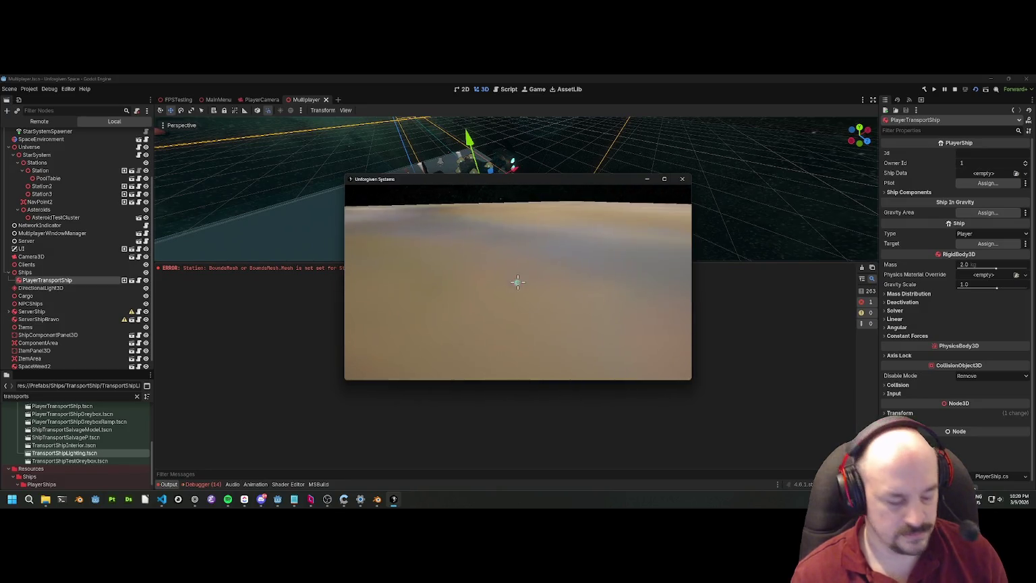
pyautogui.press('Escape')
pyautogui.click(515, 274)
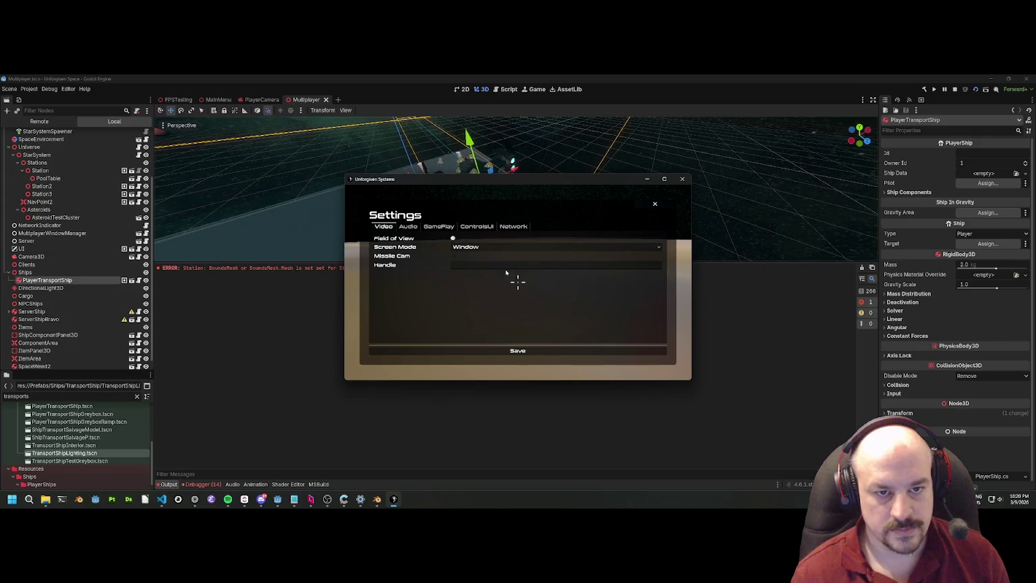
pyautogui.moveTo(458, 240); pyautogui.dragTo(515, 242)
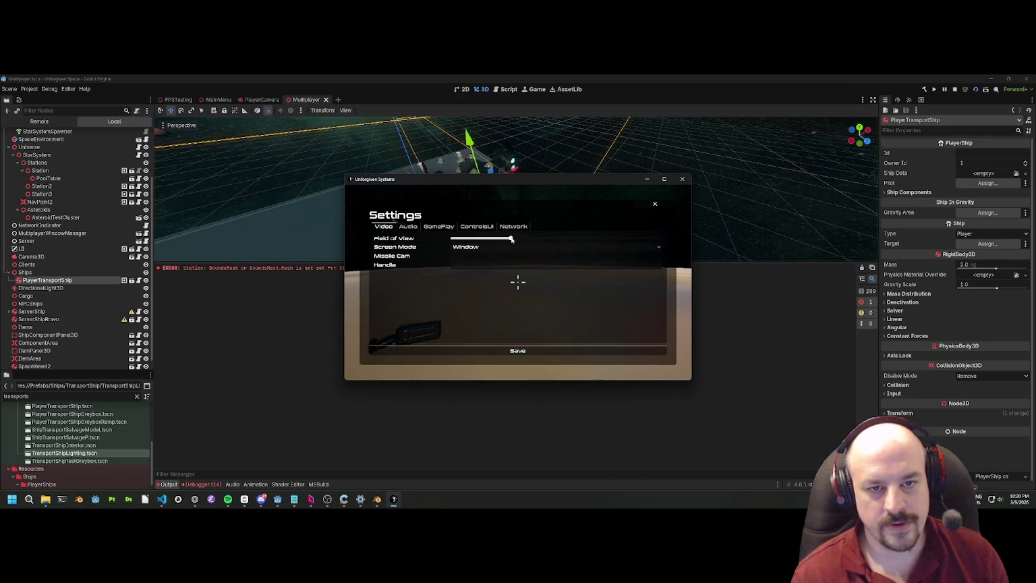
pyautogui.press('Escape')
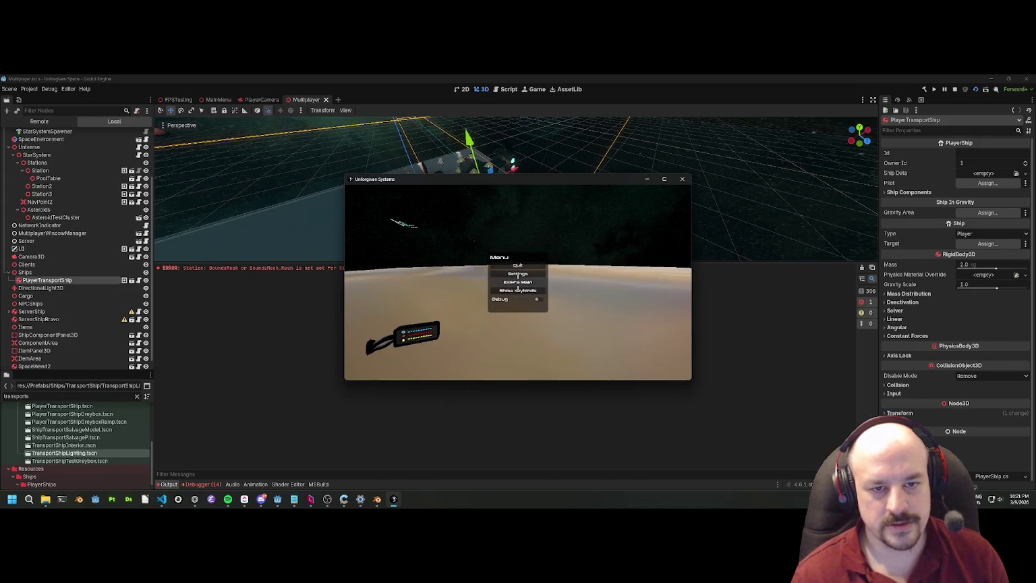
pyautogui.press('Escape')
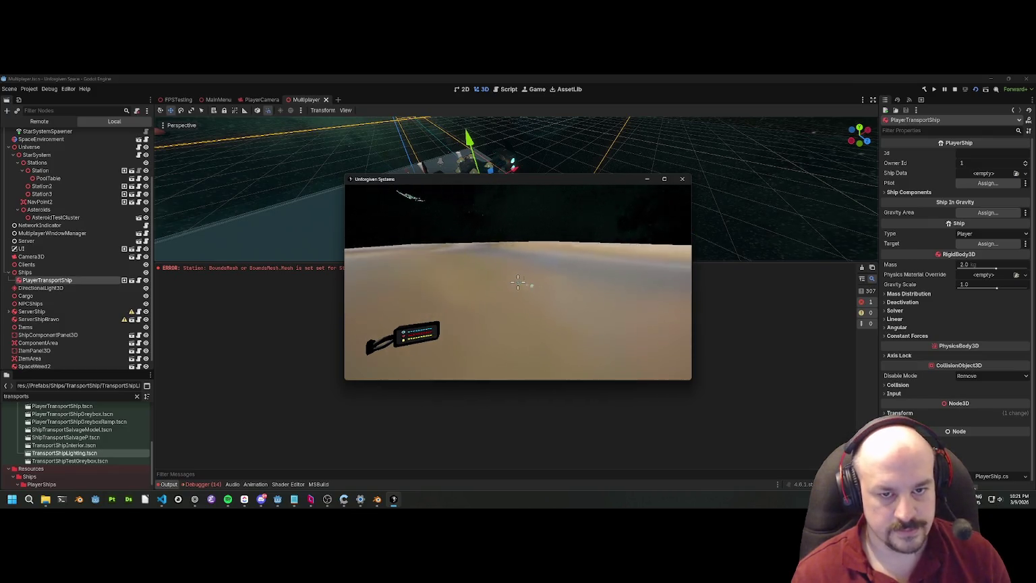
pyautogui.press('Tab')
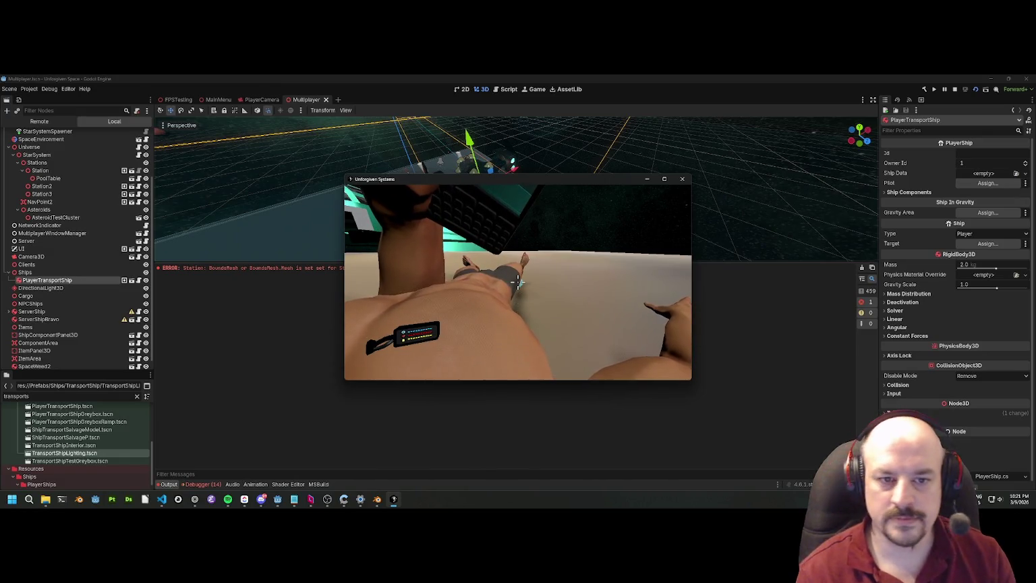
# Step: Rescue the character to the outdoor deck and walk down the transport ship's corridor to the table booth
pyautogui.press('Tab')
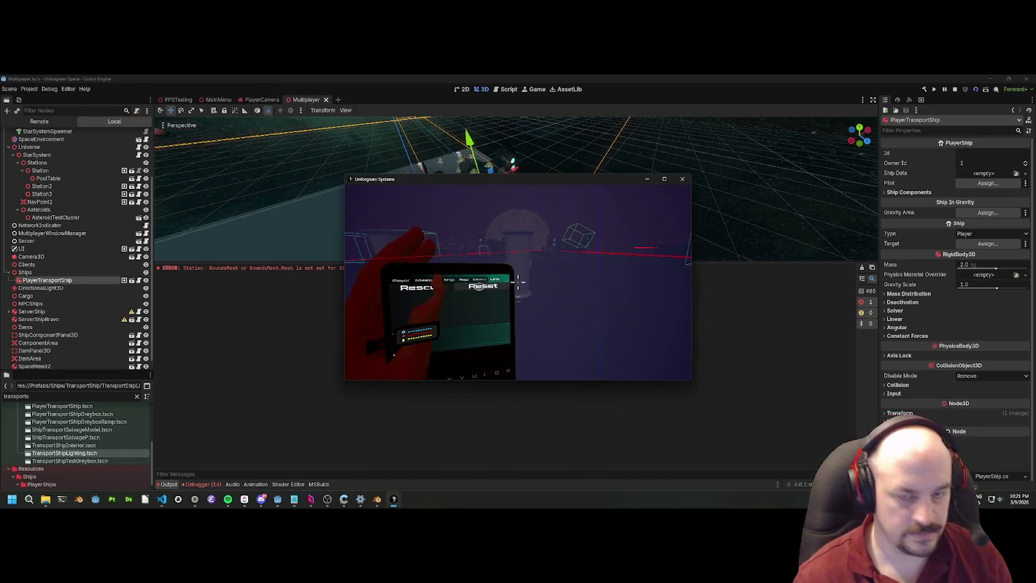
pyautogui.click(517, 284)
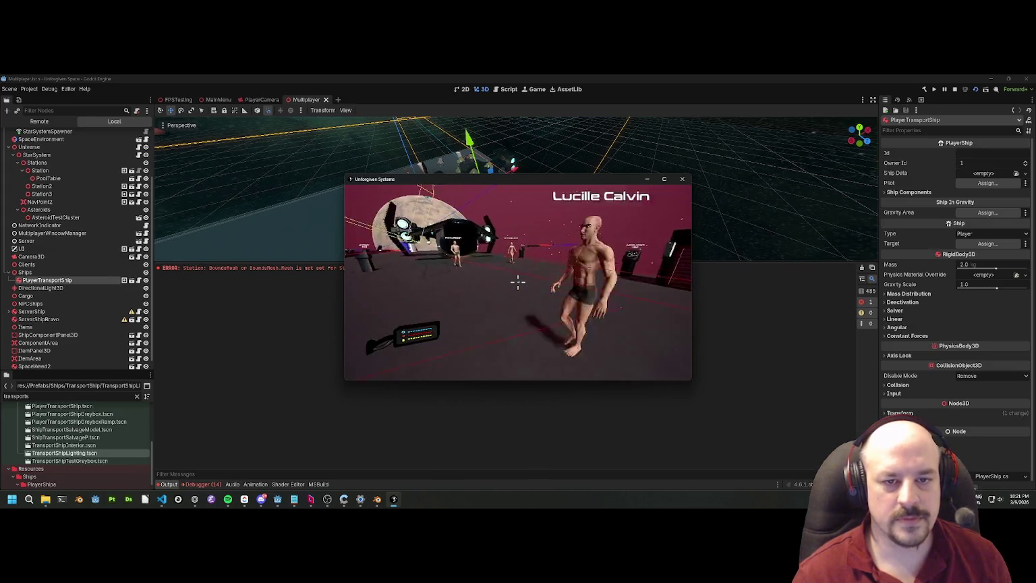
pyautogui.press('w')
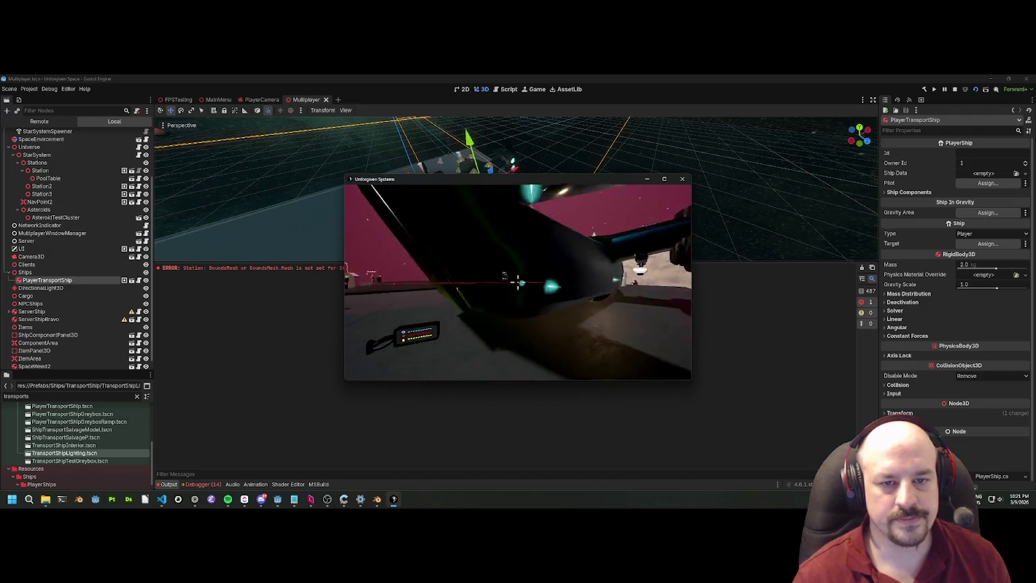
pyautogui.press('w')
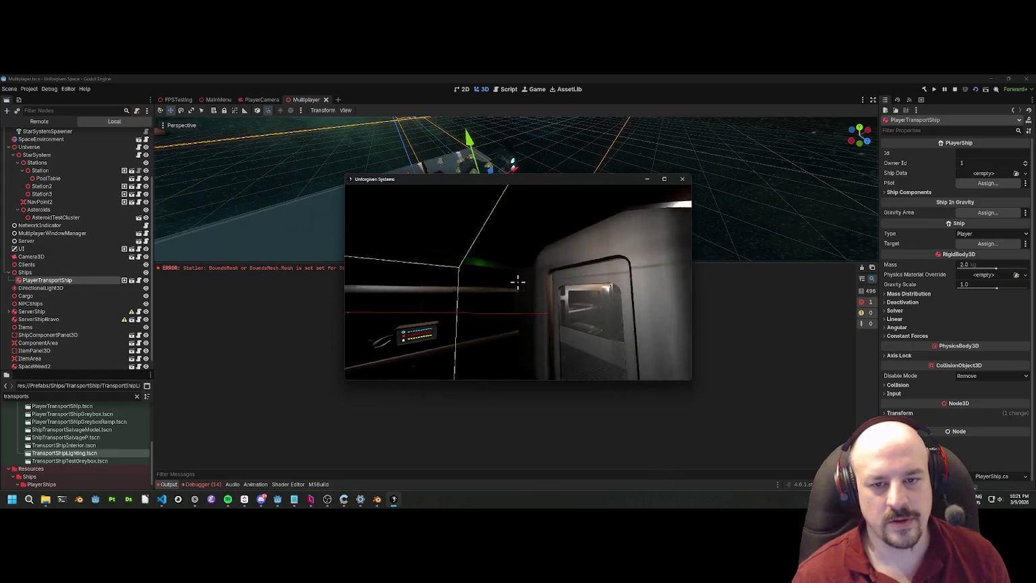
pyautogui.press('w')
pyautogui.press('w')
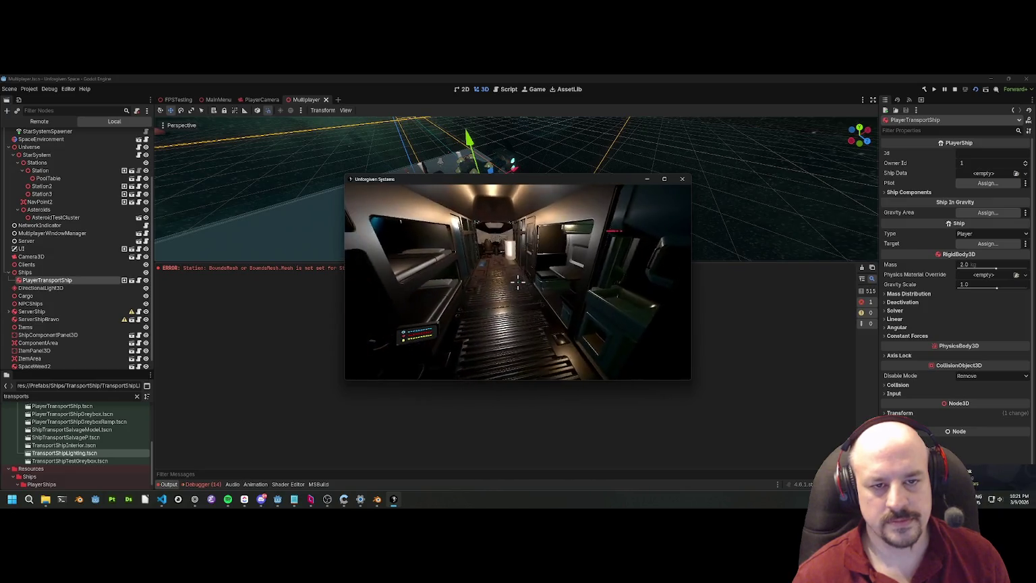
pyautogui.press('w')
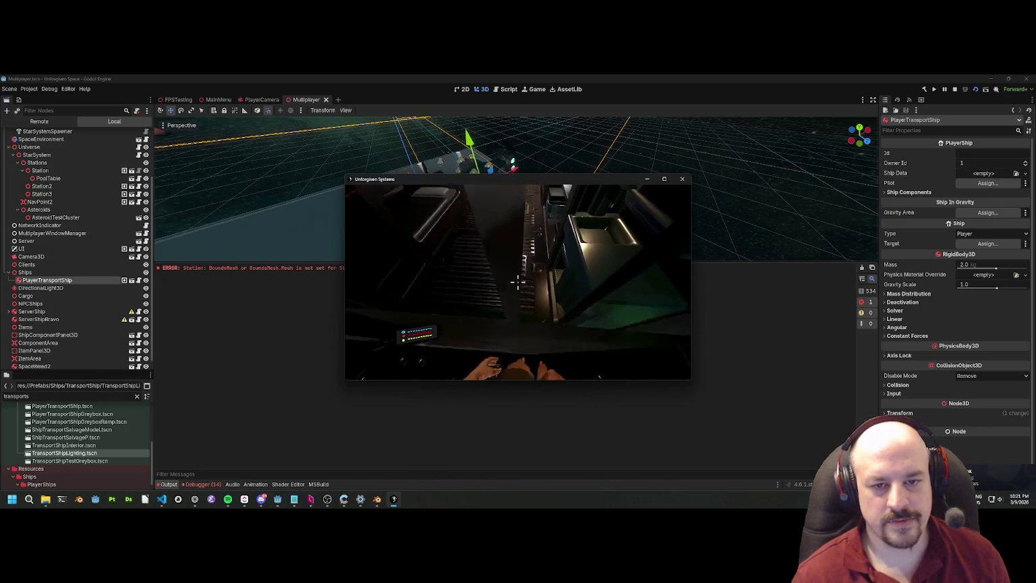
pyautogui.press('w')
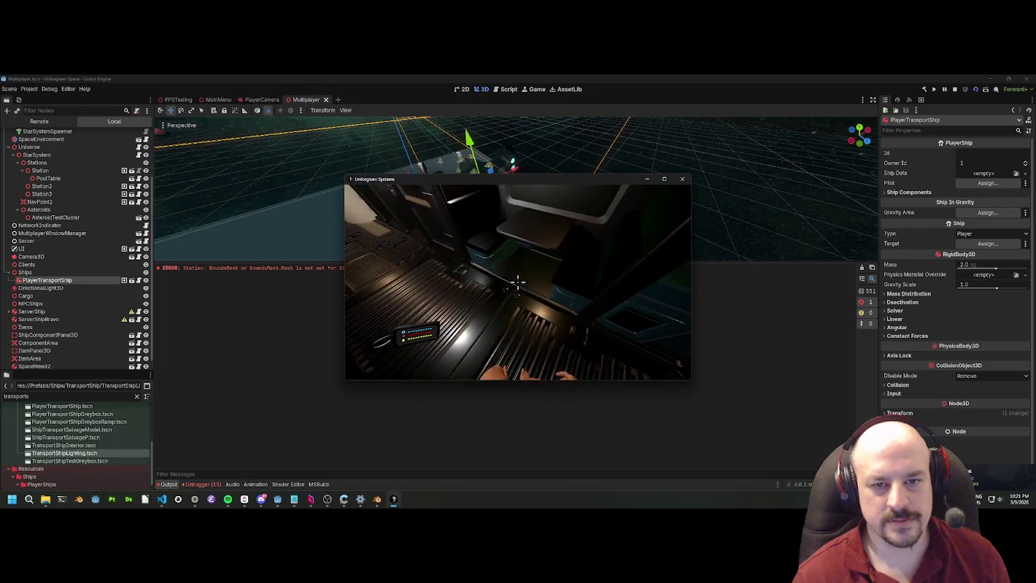
# Step: Walk through the doorway into the cockpit and sit in the pilot seat
pyautogui.press('w')
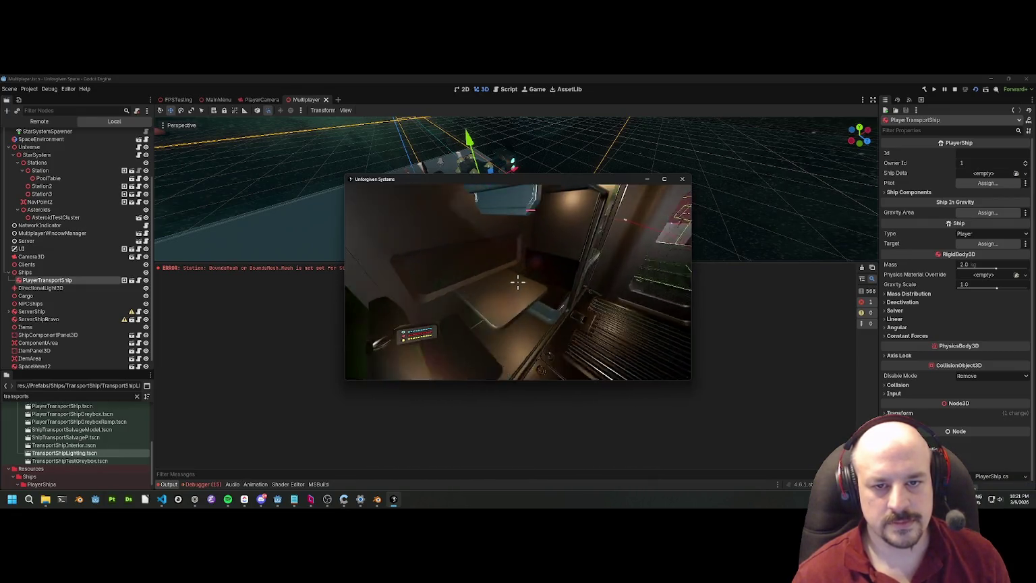
pyautogui.press('w')
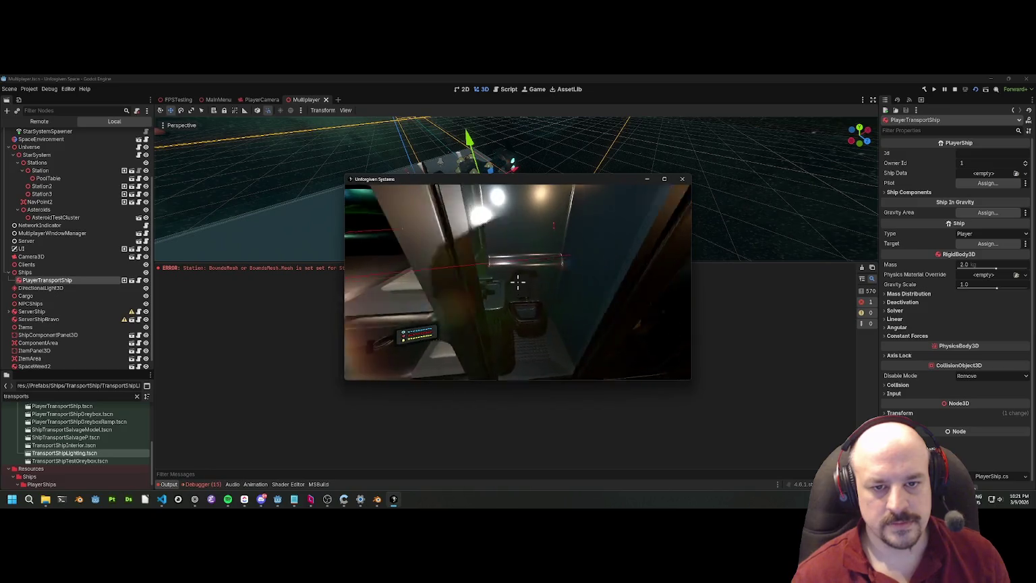
pyautogui.press('w')
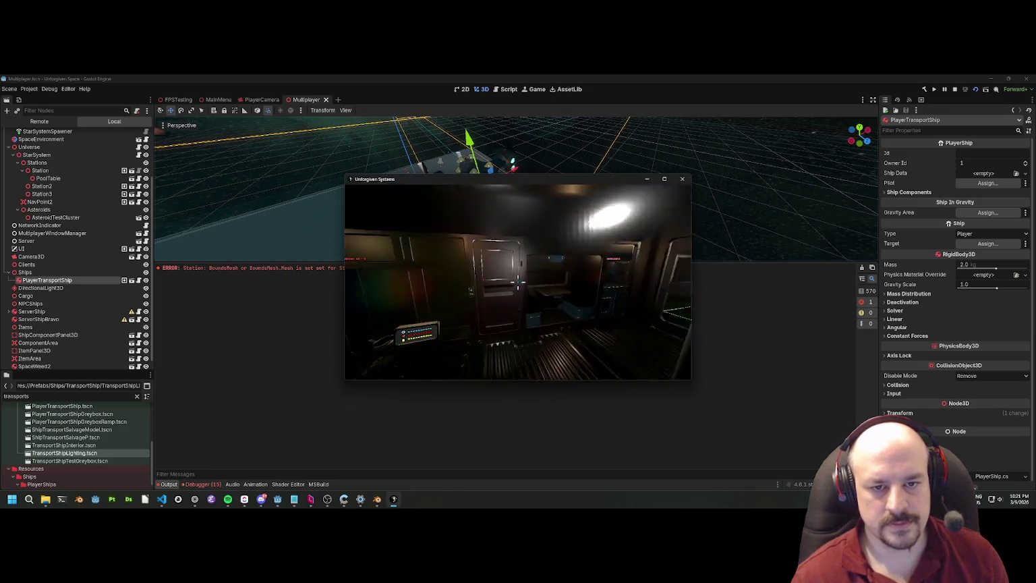
pyautogui.press('w')
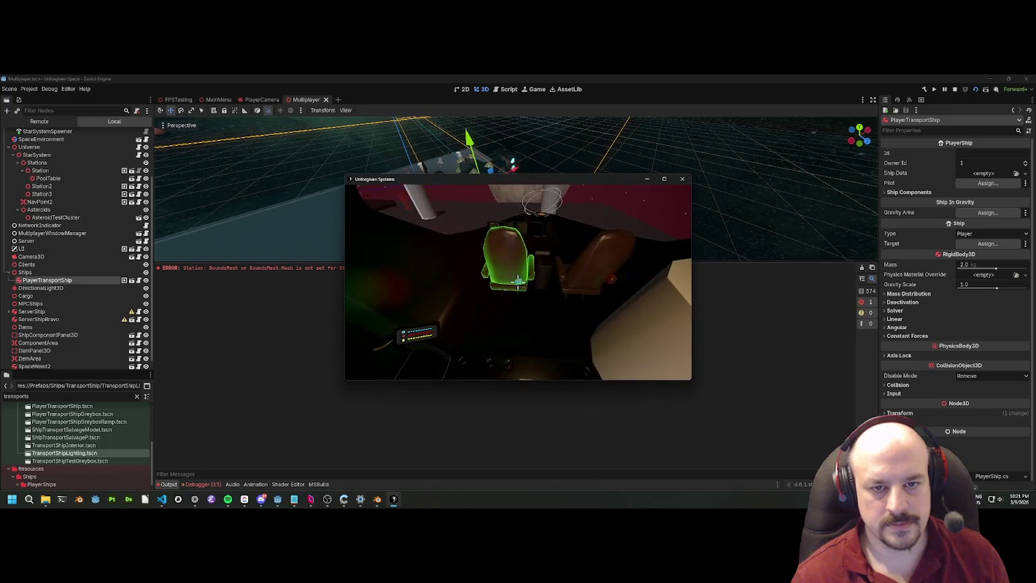
pyautogui.press('w')
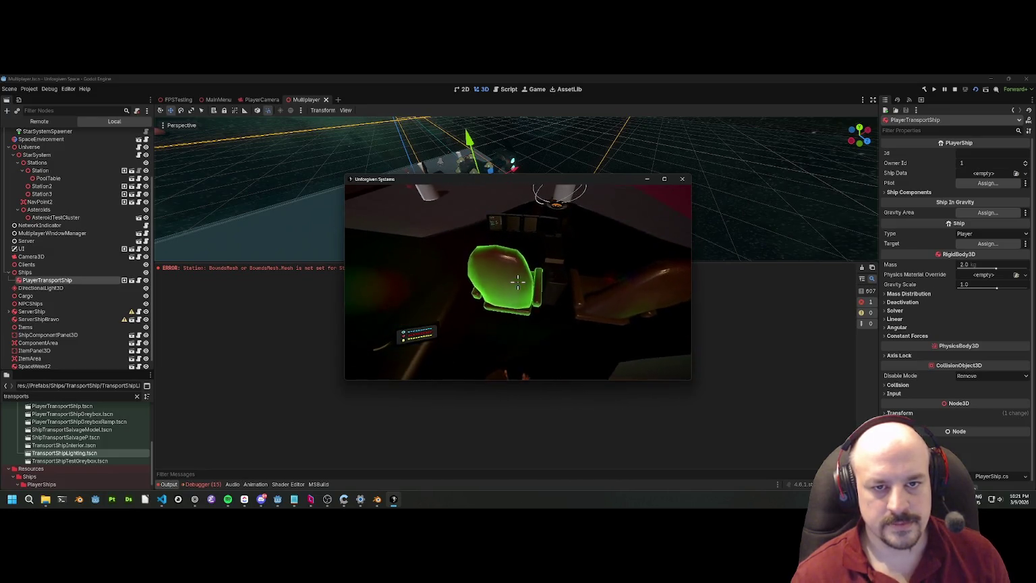
pyautogui.press('e')
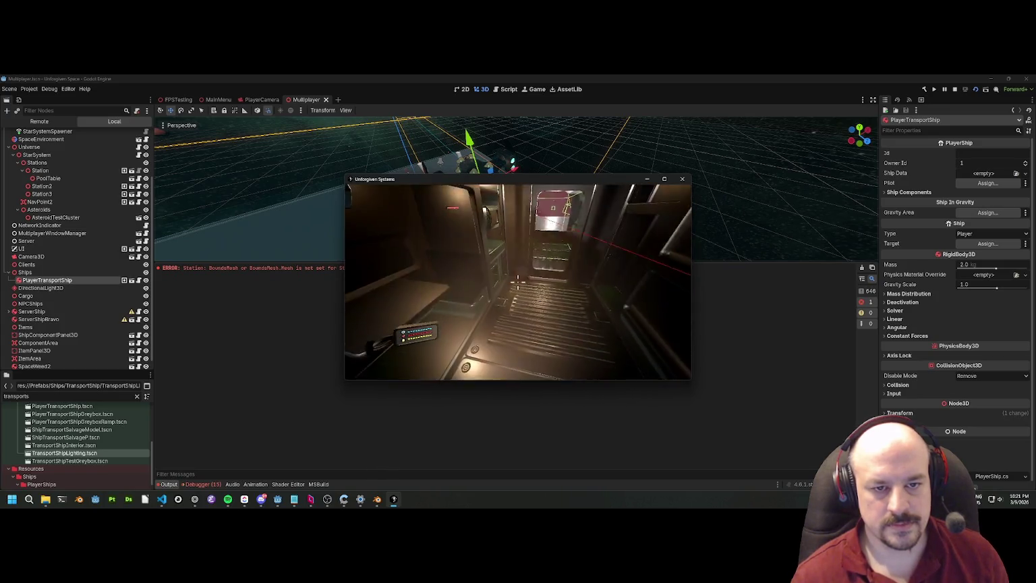
pyautogui.press('w')
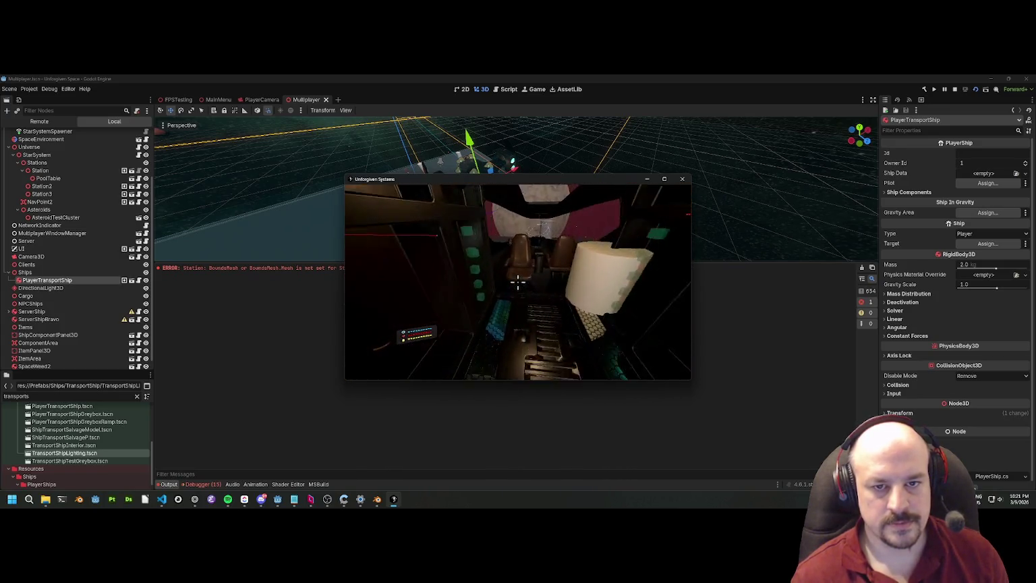
pyautogui.press('e')
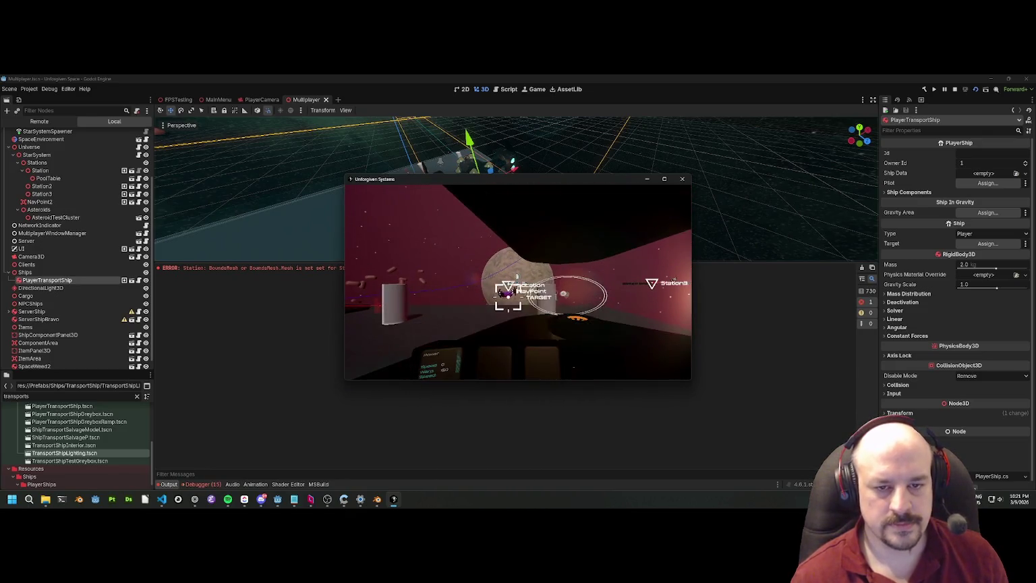
# Step: Fly the transport ship forward, steering toward the Station and Station2 waypoints
pyautogui.press('w')
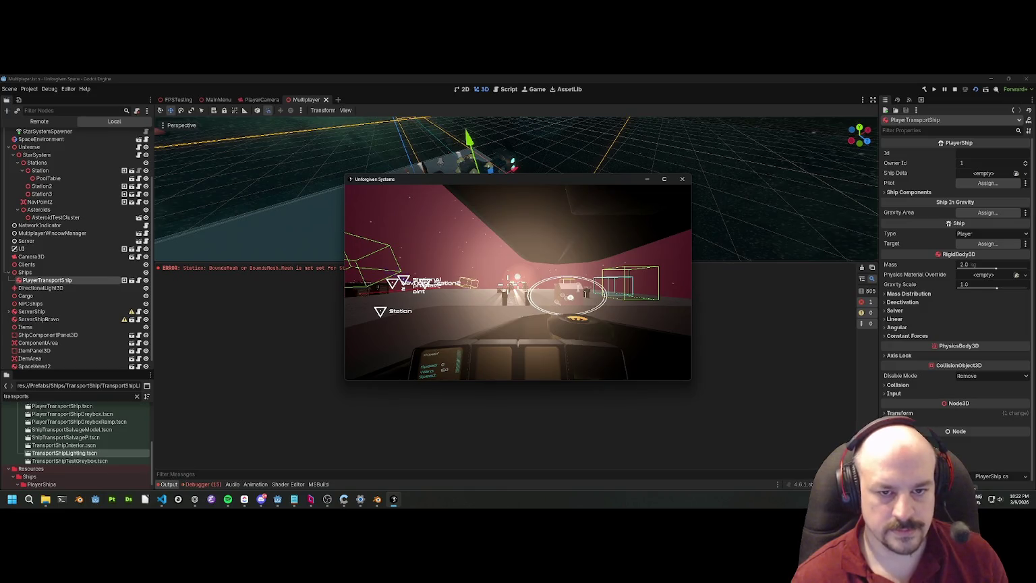
# Step: Leave the pilot seat to explore the ship interior, then stop the running game
pyautogui.press('e')
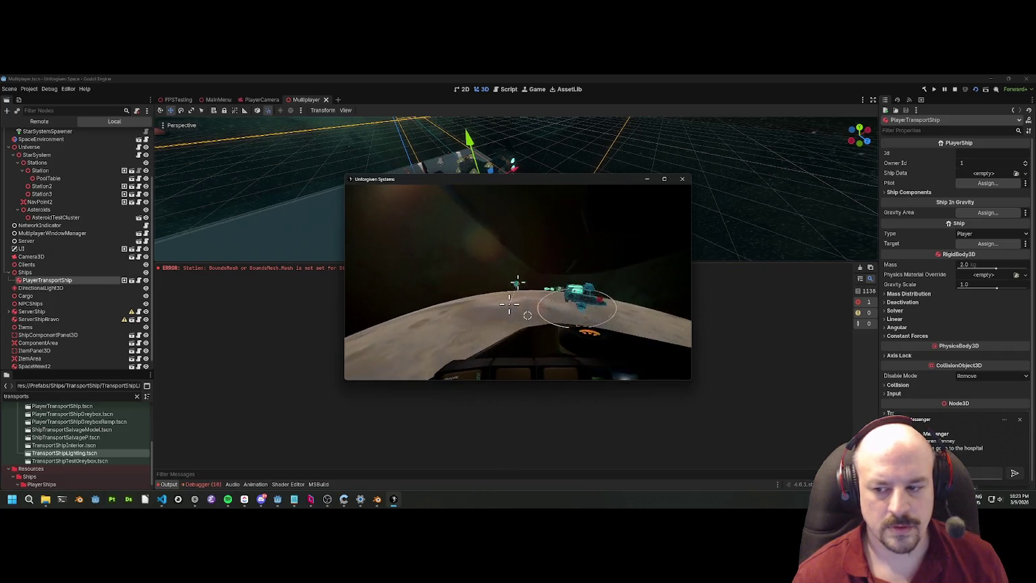
pyautogui.press('F8')
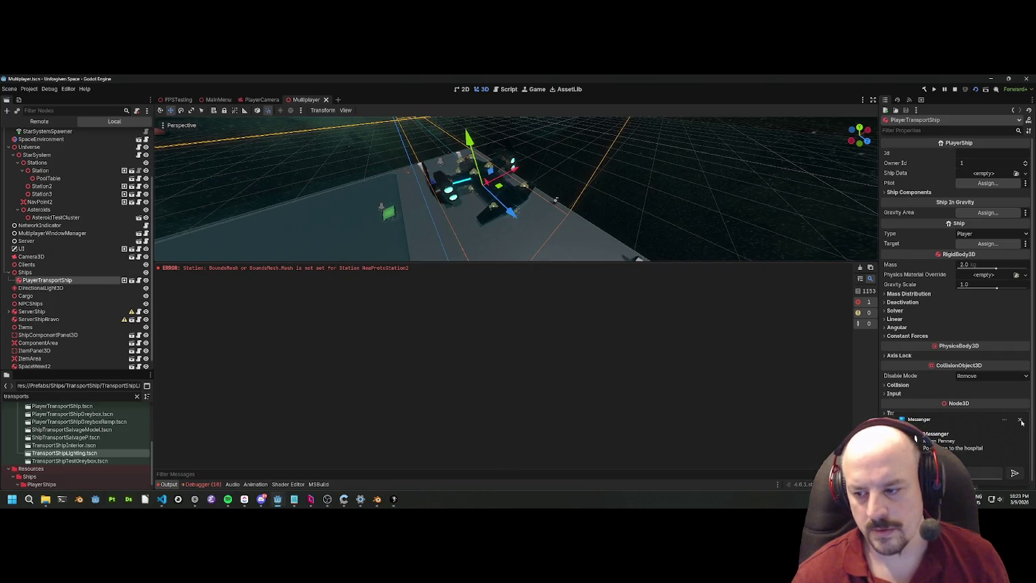
# Step: Stop the game and jump from the NullReferenceException in Debugger Errors to PlayerShipSpawner.cs:29
pyautogui.click(1021, 421)
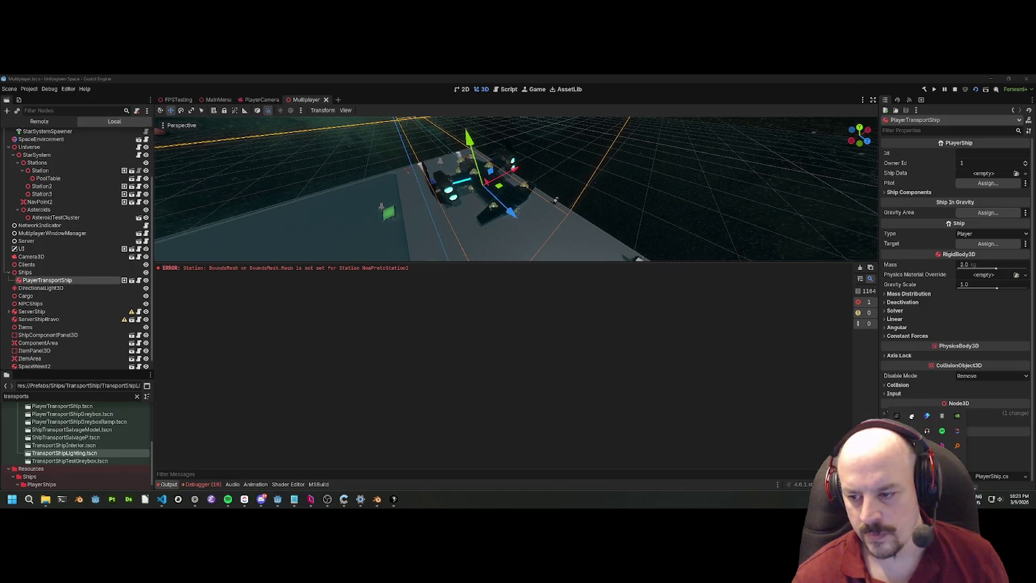
pyautogui.click(655, 354)
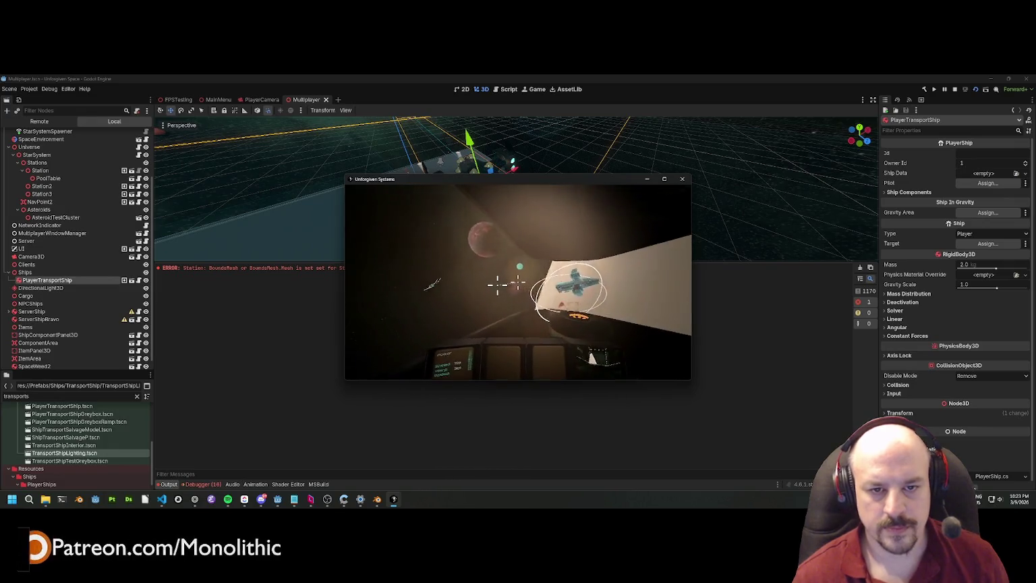
pyautogui.press('Escape')
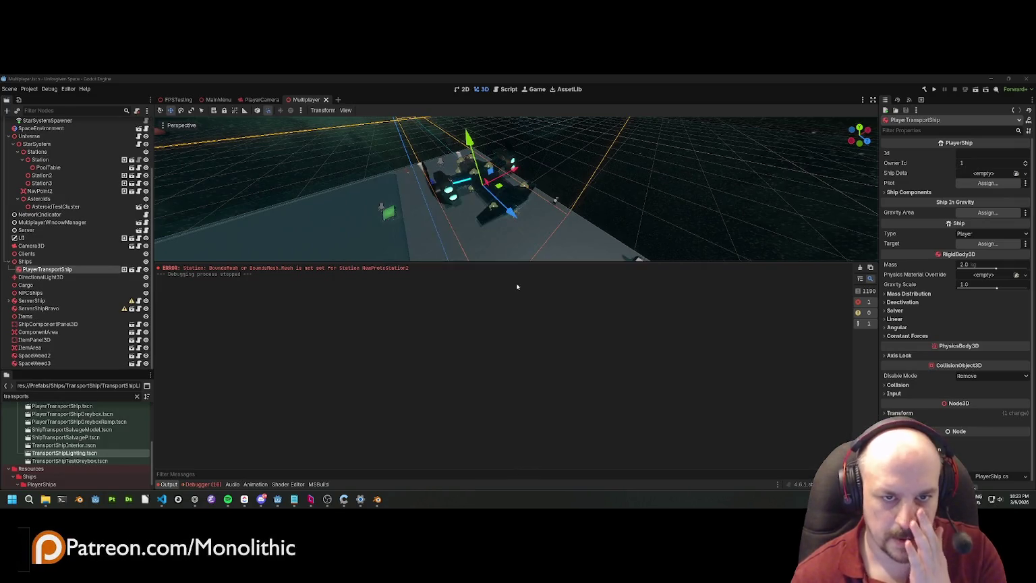
pyautogui.click(213, 484)
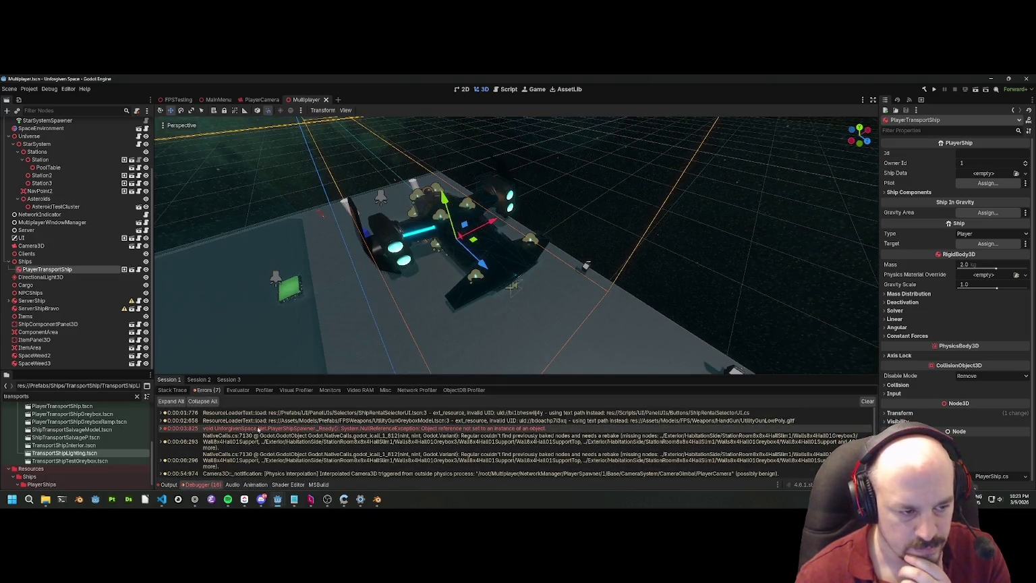
pyautogui.click(165, 430)
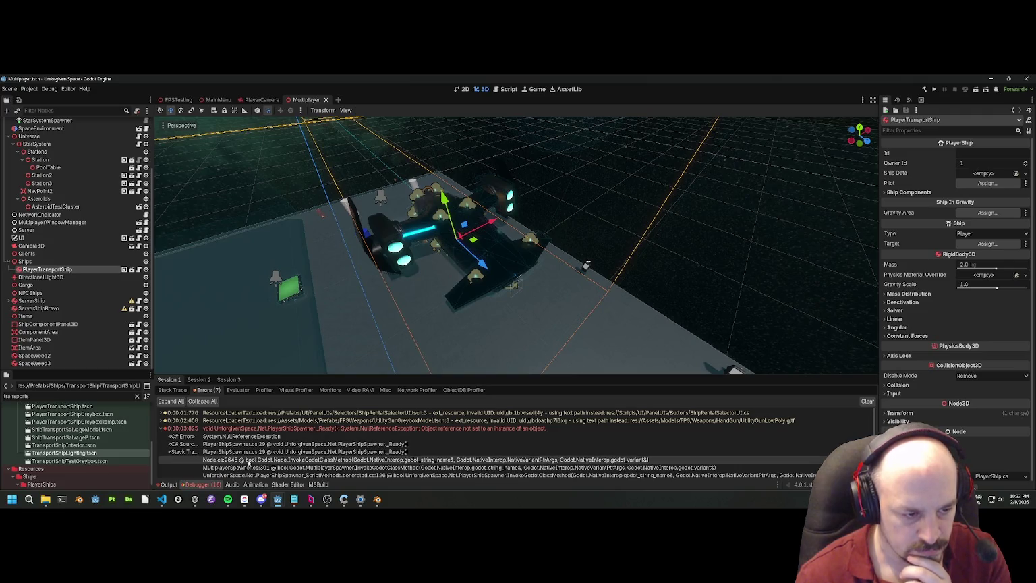
pyautogui.doubleClick(250, 452)
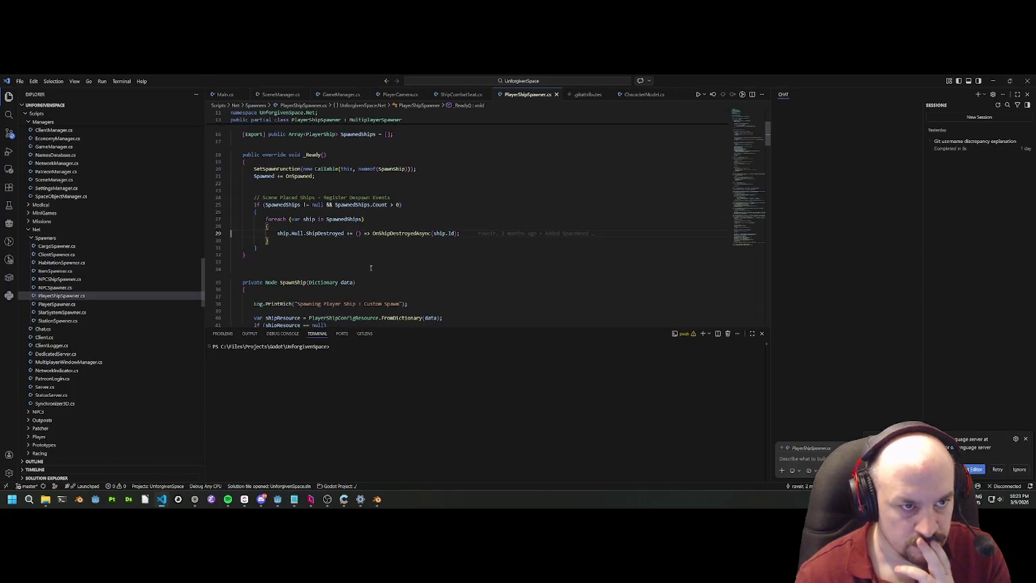
pyautogui.scroll(2, 373, 247)
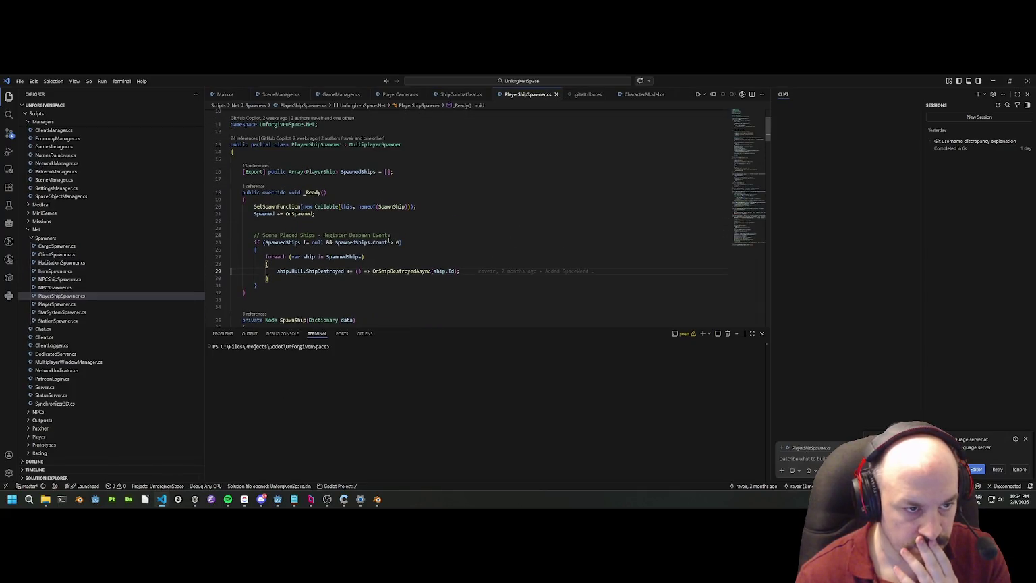
pyautogui.click(301, 272)
pyautogui.click(324, 271)
pyautogui.scroll(1, 326, 268)
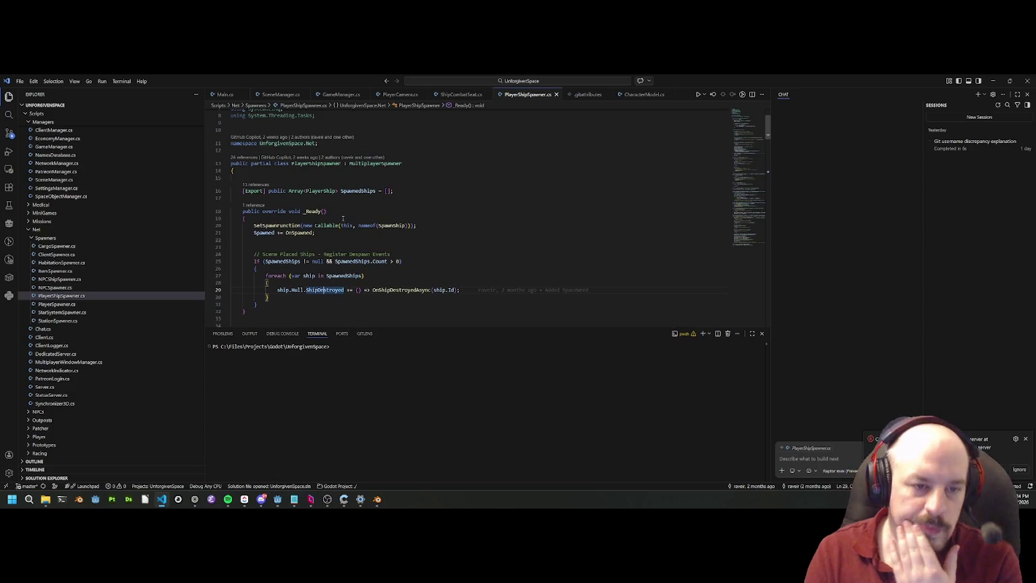
pyautogui.scroll(-3, 332, 215)
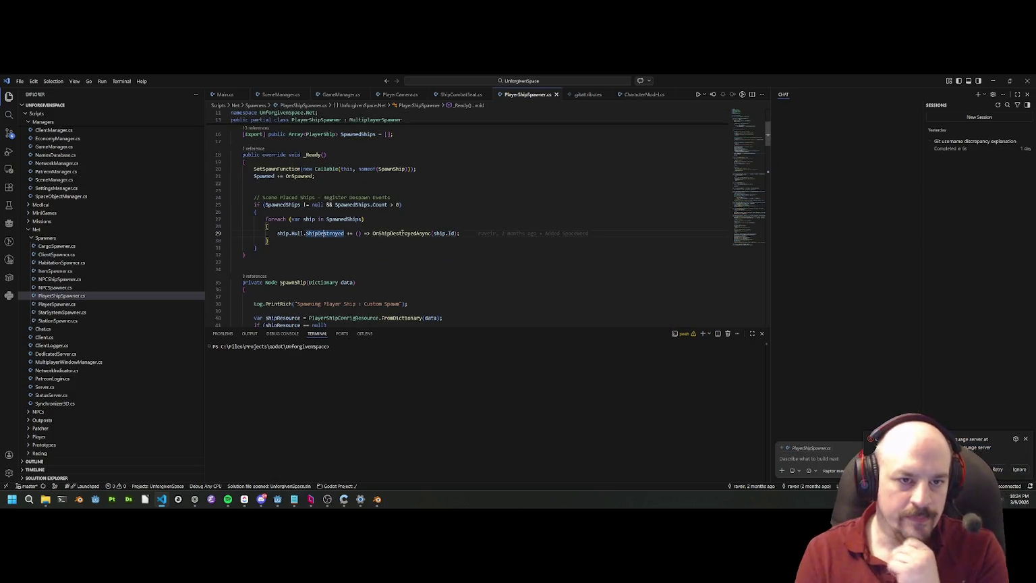
pyautogui.click(310, 247)
pyautogui.click(298, 233)
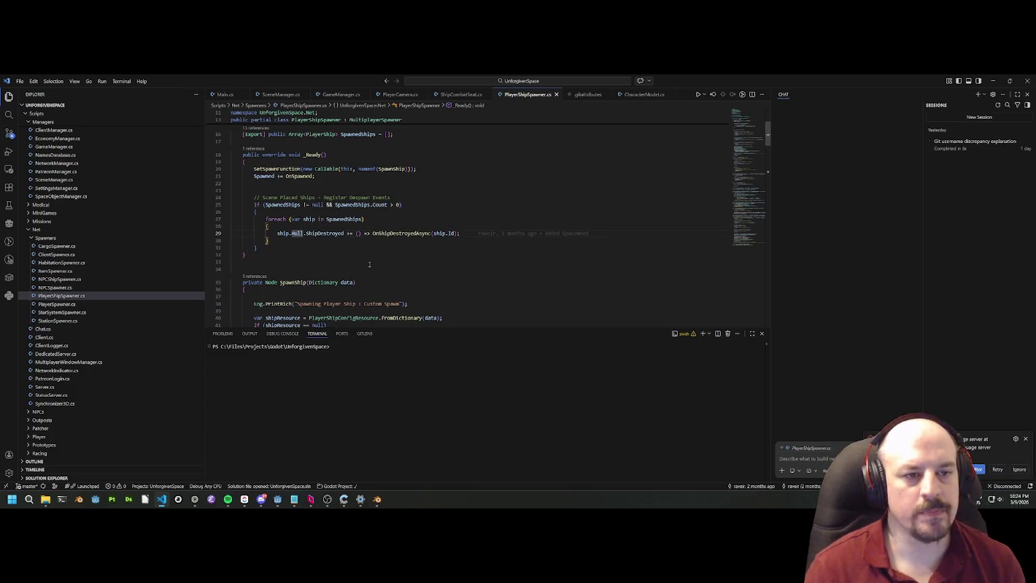
pyautogui.hotkey('alt', 'Tab')
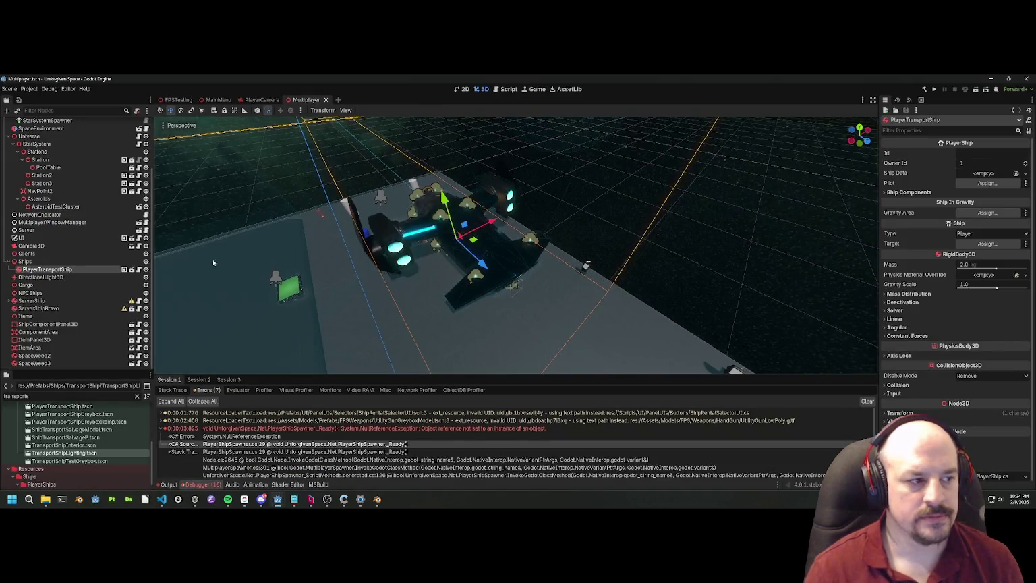
# Step: In PlayerTransportShip.tscn, assign the Systems node to the root's Systems property and save
pyautogui.click(124, 269)
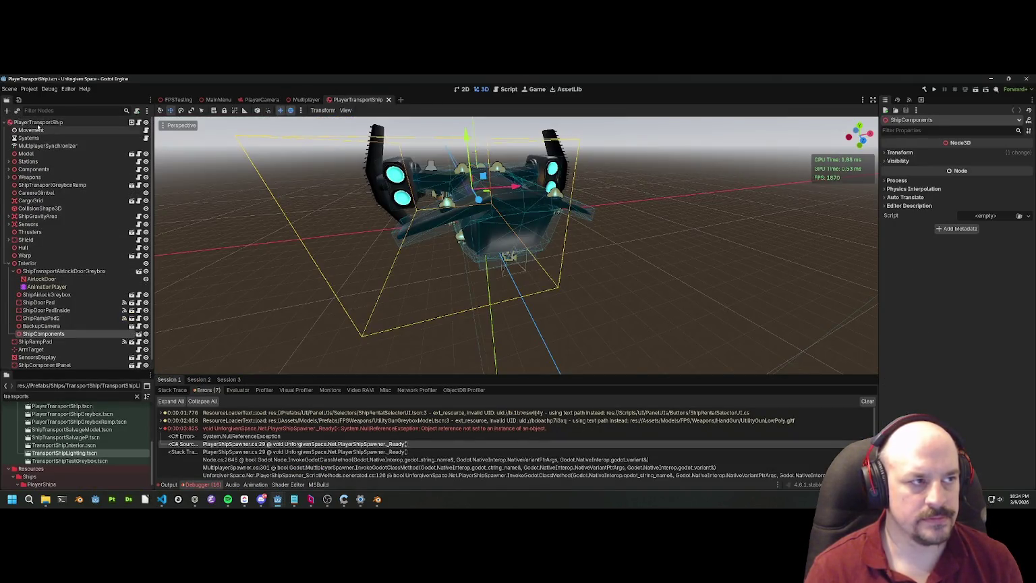
pyautogui.click(38, 123)
pyautogui.click(988, 201)
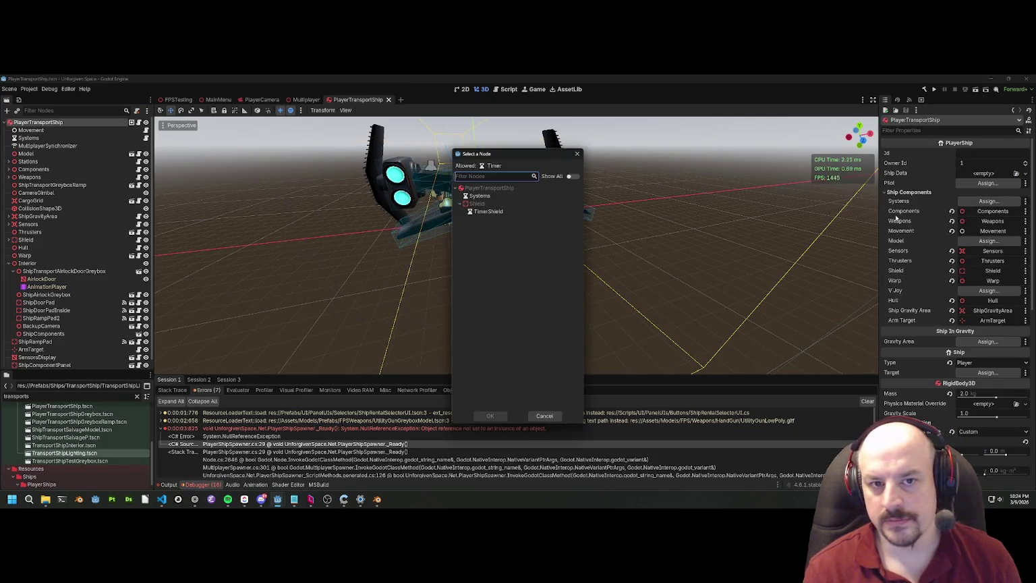
pyautogui.doubleClick(494, 195)
pyautogui.hotkey('ctrl', 's')
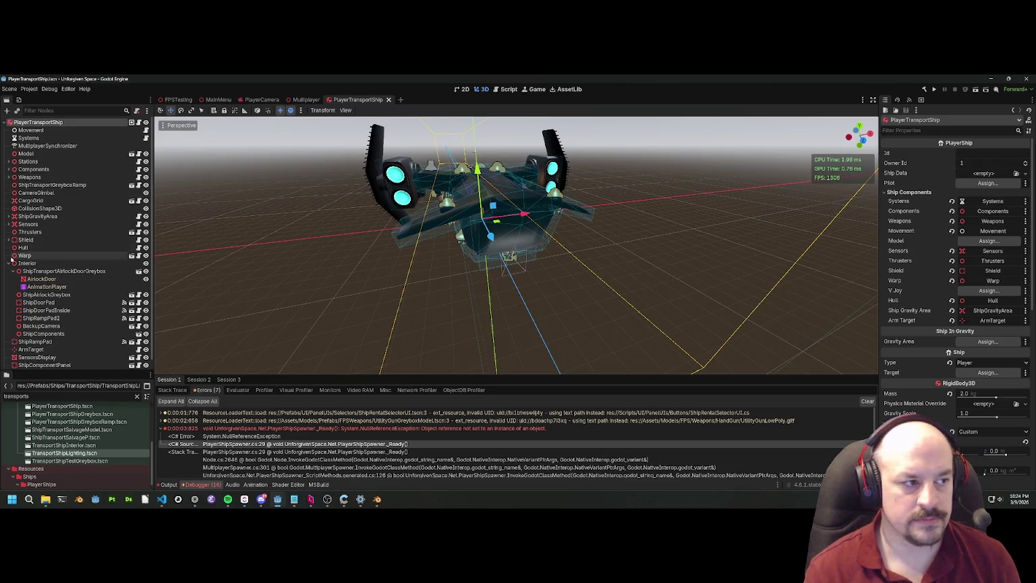
# Step: Collapse the Interior node, save again, and zoom the view toward the ship's side
pyautogui.click(13, 263)
pyautogui.hotkey('ctrl', 's')
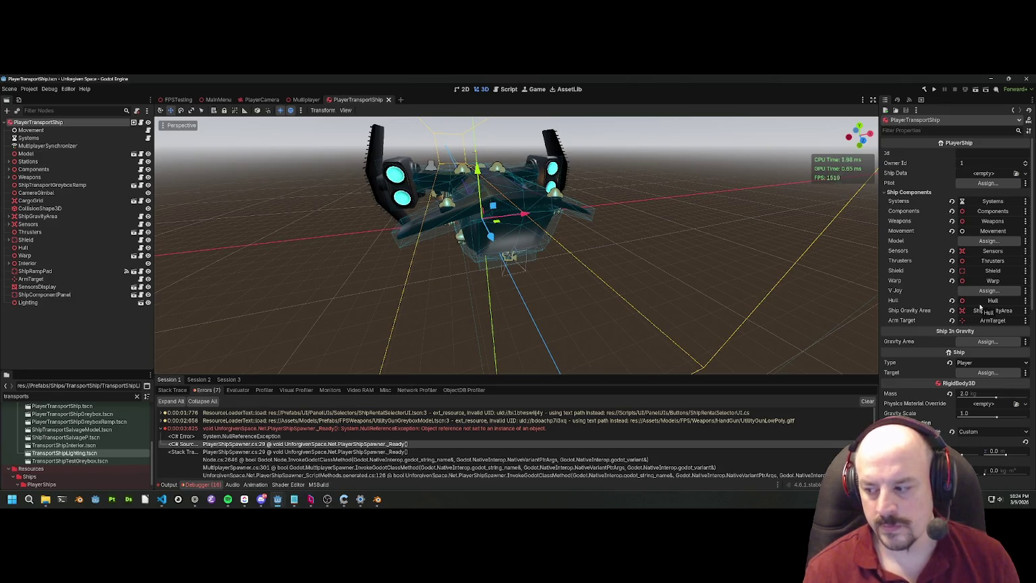
pyautogui.scroll(-5, 981, 307)
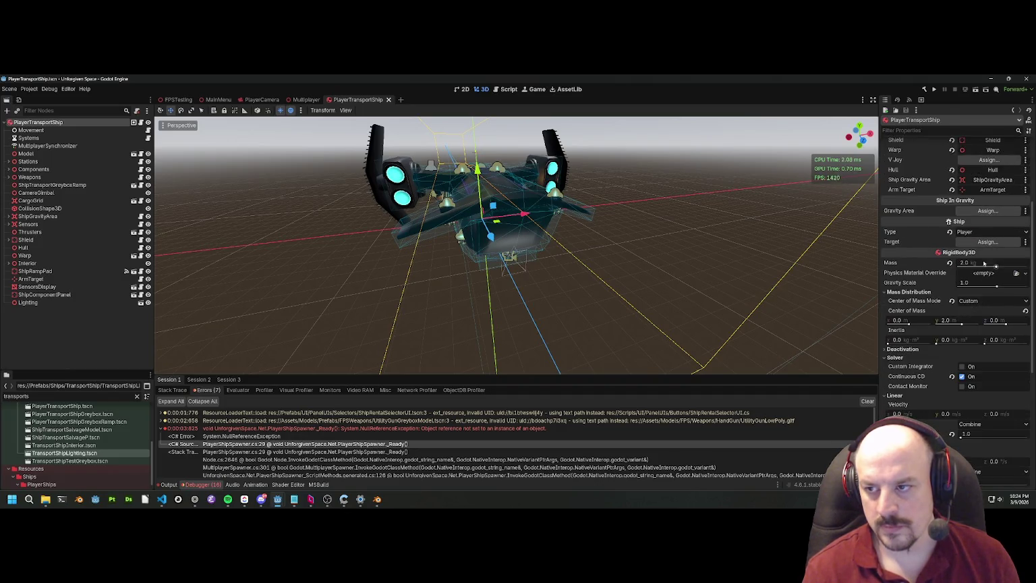
pyautogui.moveTo(637, 231); pyautogui.dragTo(636, 231)
# Step: Fly the viewport camera into the ship and open the Lighting node's TransportShipLighting scene
pyautogui.press('w')
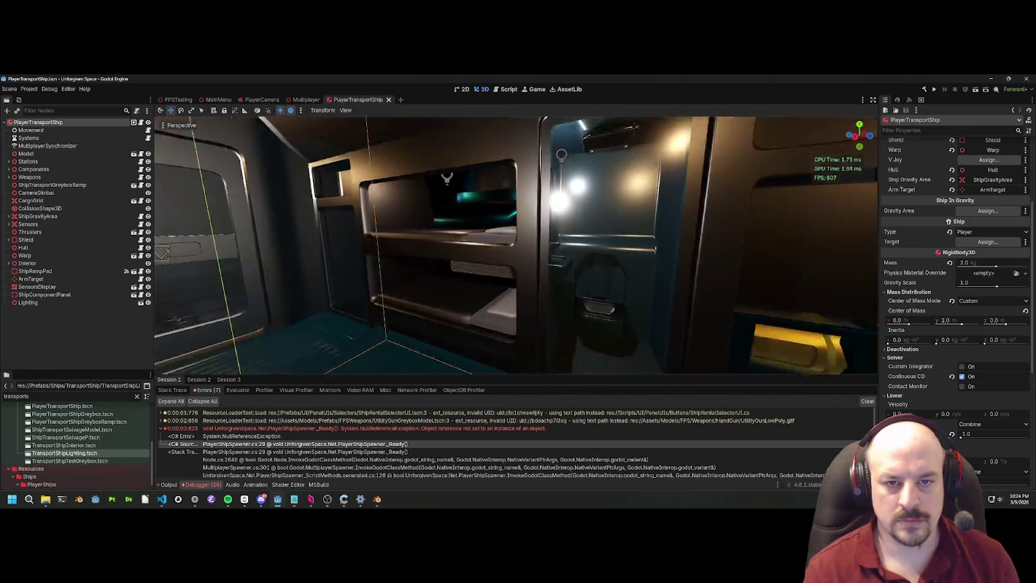
pyautogui.press('w')
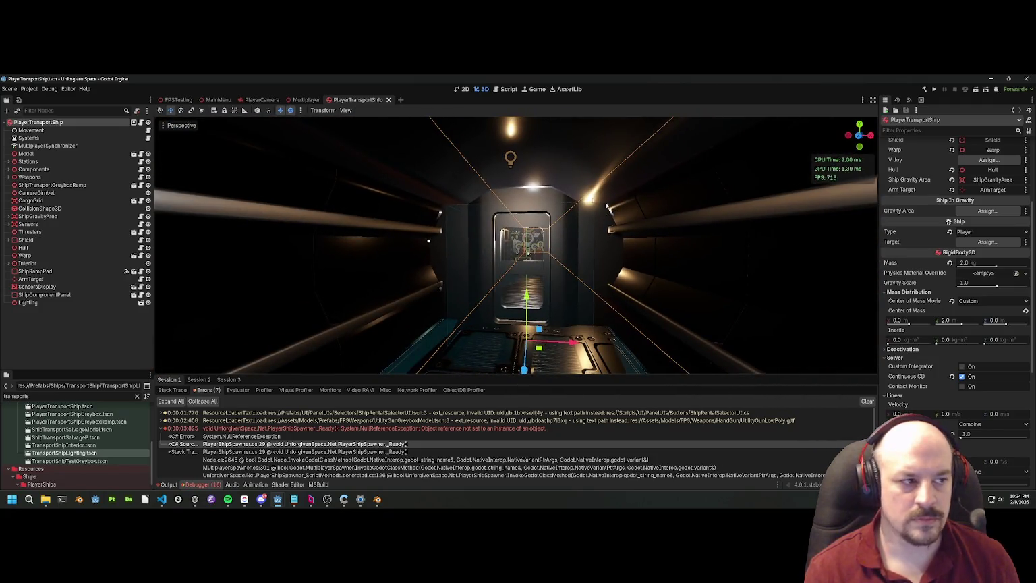
pyautogui.press('Escape')
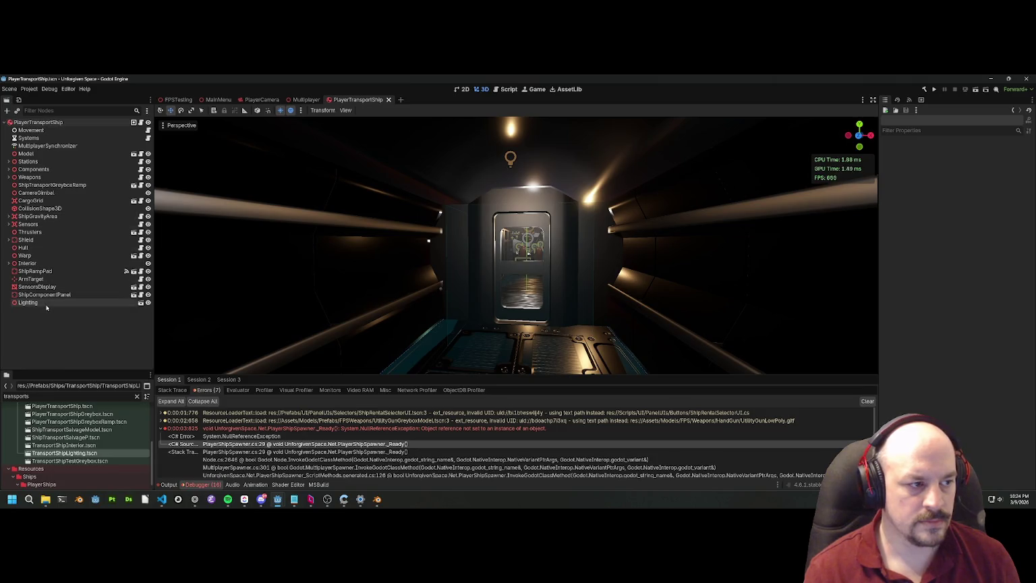
pyautogui.click(138, 302)
pyautogui.click(139, 303)
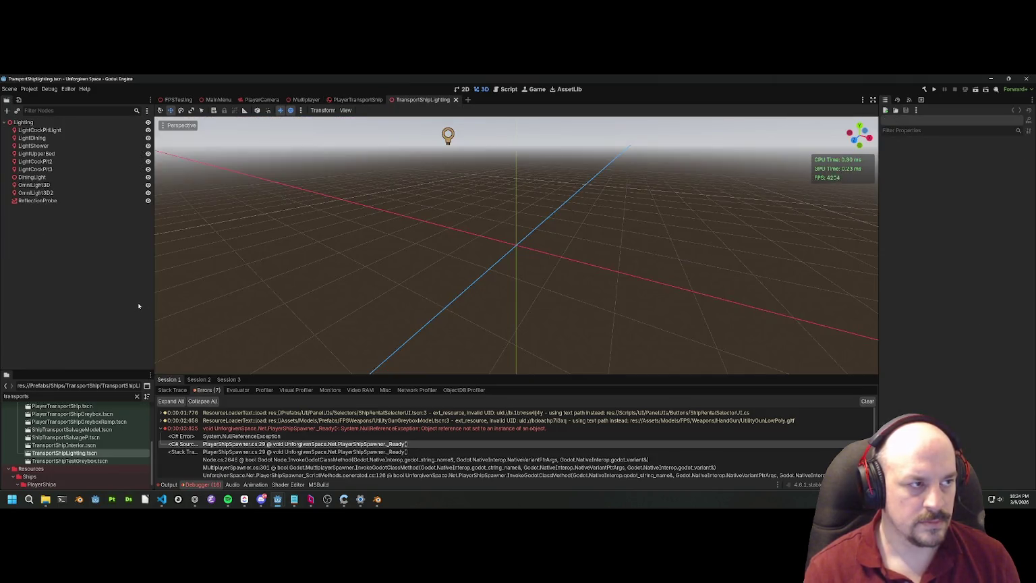
# Step: Enable Distance Fade on LightCockPitLight with Begin 24 and Shadow 24, and save
pyautogui.click(40, 130)
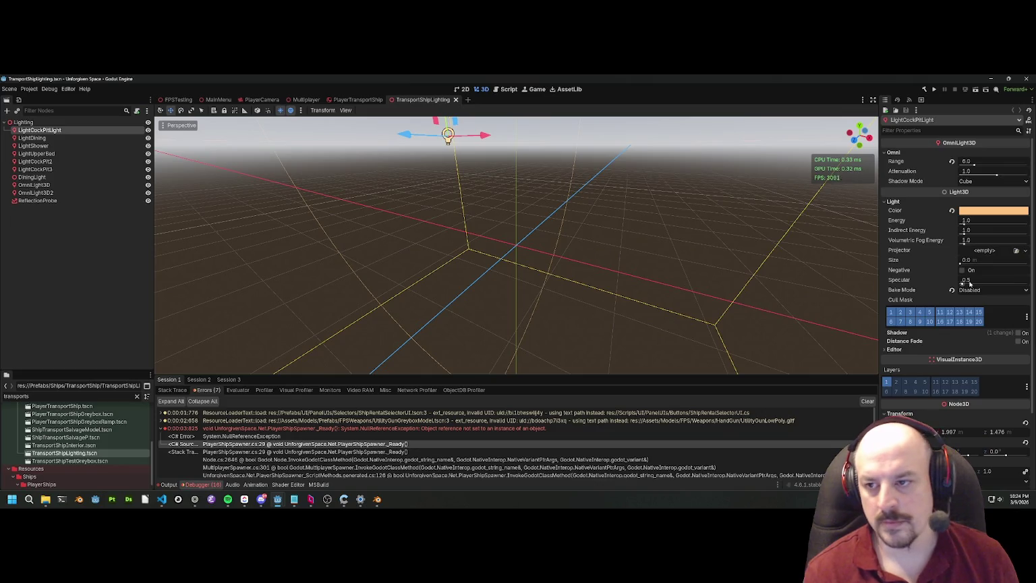
pyautogui.scroll(-3, 944, 285)
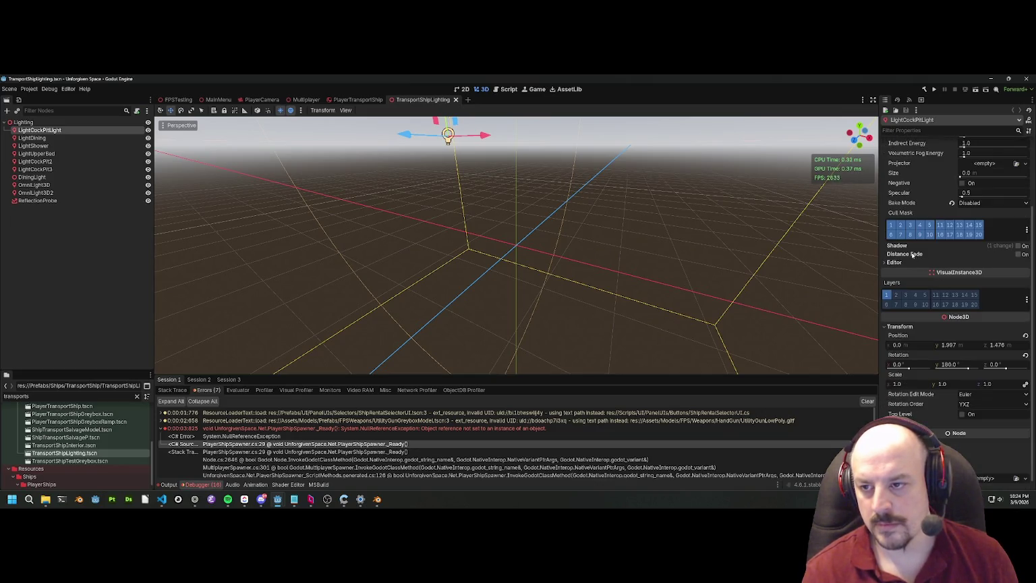
pyautogui.click(1018, 254)
pyautogui.hotkey('ctrl', 's')
pyautogui.click(980, 264)
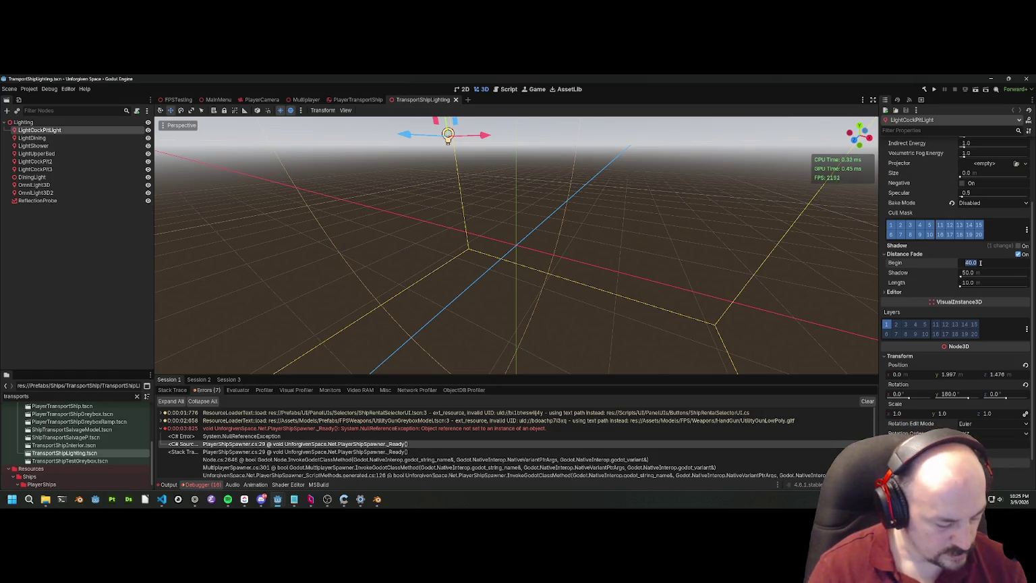
pyautogui.write('24')
pyautogui.press('Return')
pyautogui.click(981, 274)
pyautogui.write('24')
pyautogui.press('Return')
pyautogui.hotkey('ctrl', 's')
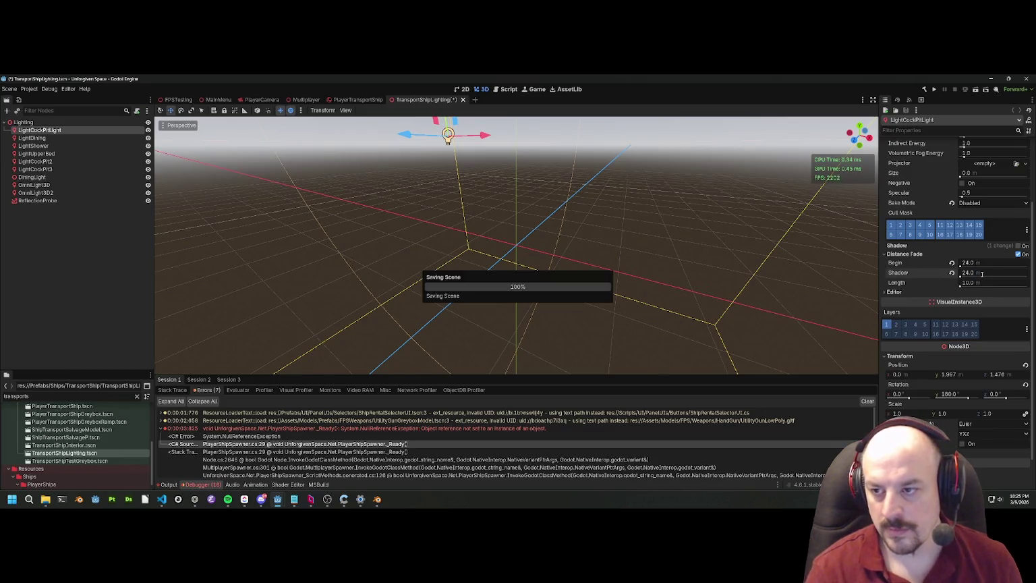
pyautogui.click(39, 137)
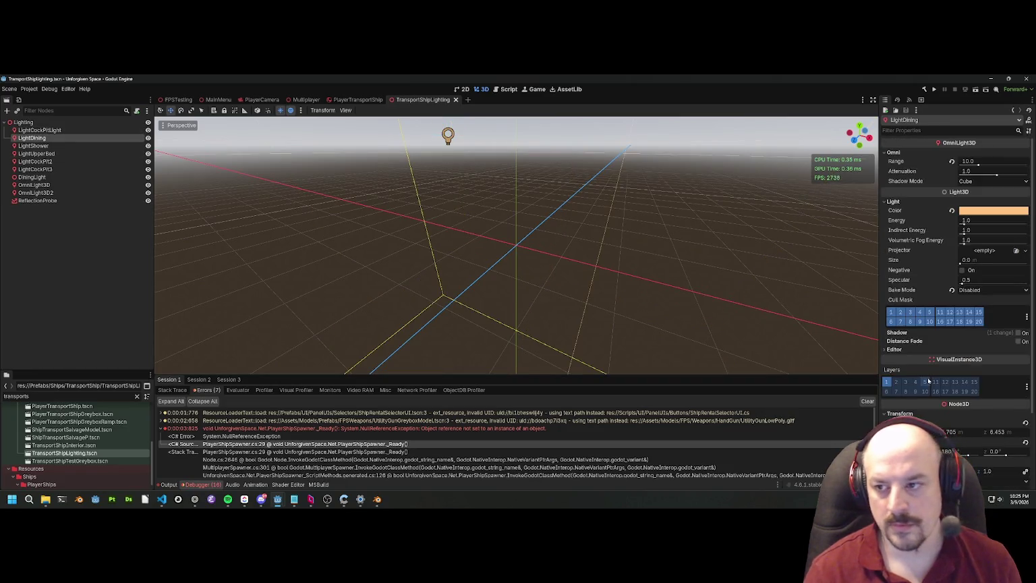
# Step: Survey the ship's omni lights in the viewport, then select and frame LightShower
pyautogui.scroll(-3, 965, 331)
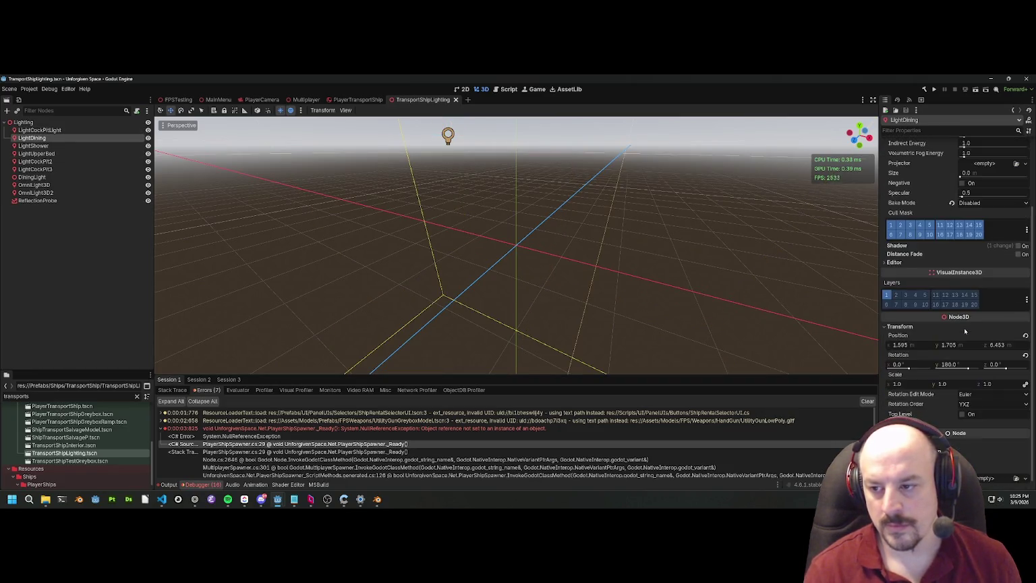
pyautogui.scroll(-2, 604, 277)
pyautogui.scroll(-3, 517, 243)
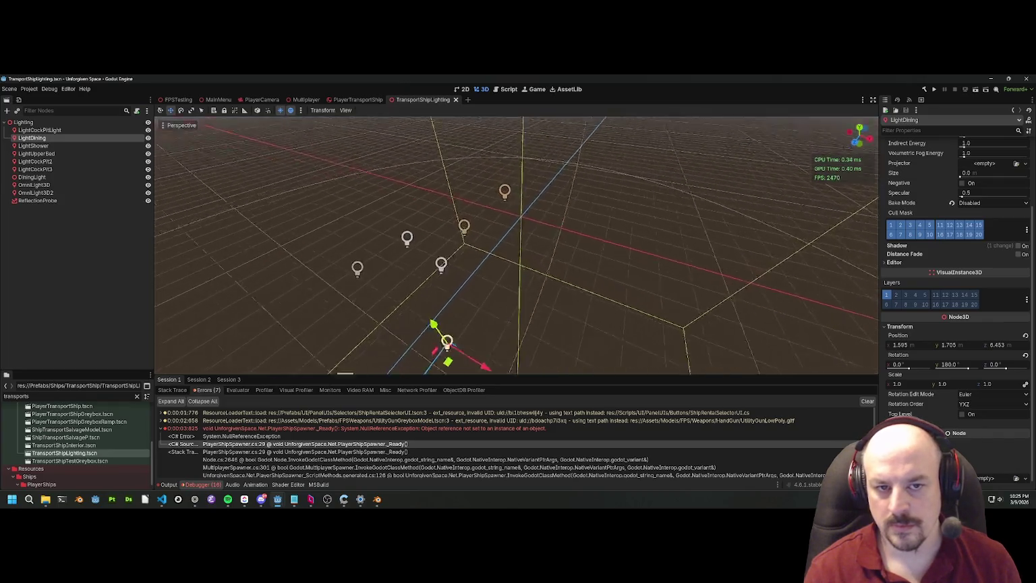
pyautogui.click(554, 212)
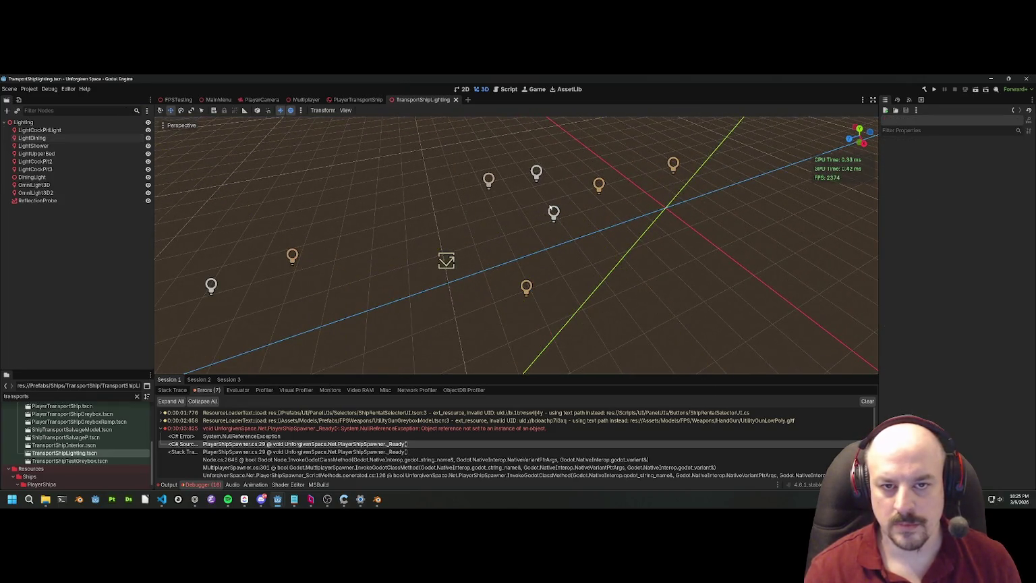
pyautogui.click(554, 212)
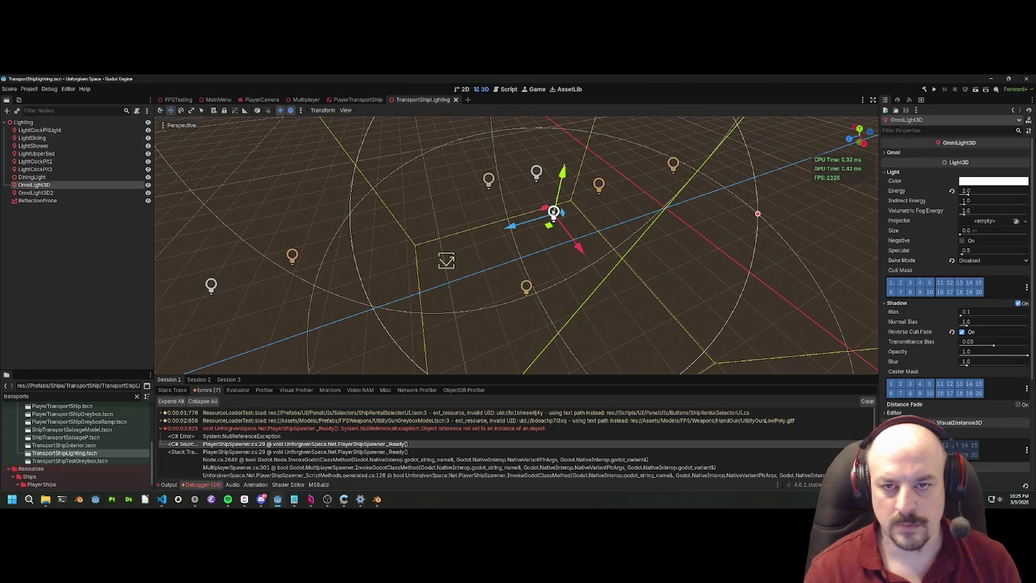
pyautogui.moveTo(555, 213); pyautogui.dragTo(529, 233)
pyautogui.click(461, 222)
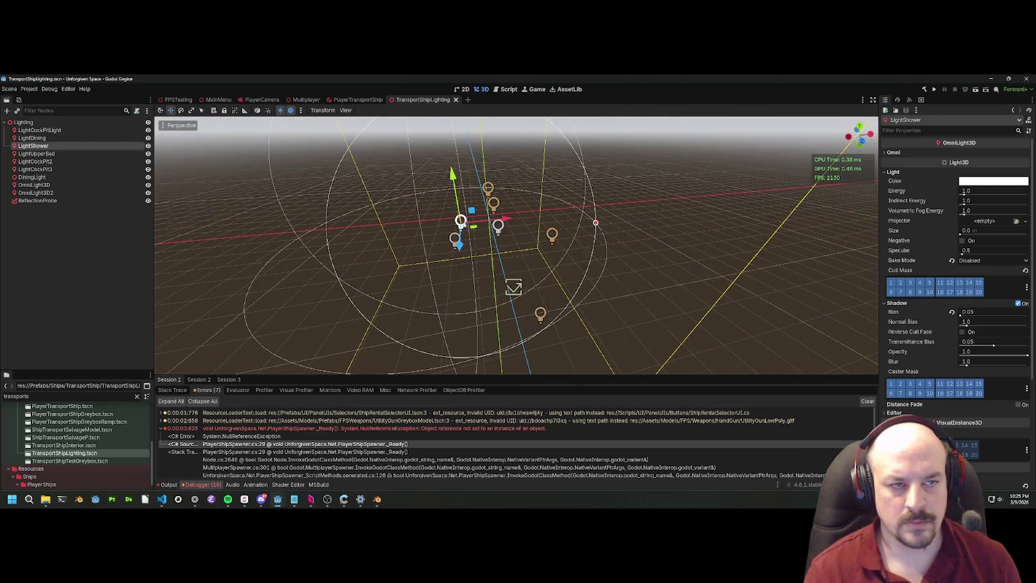
pyautogui.press('f')
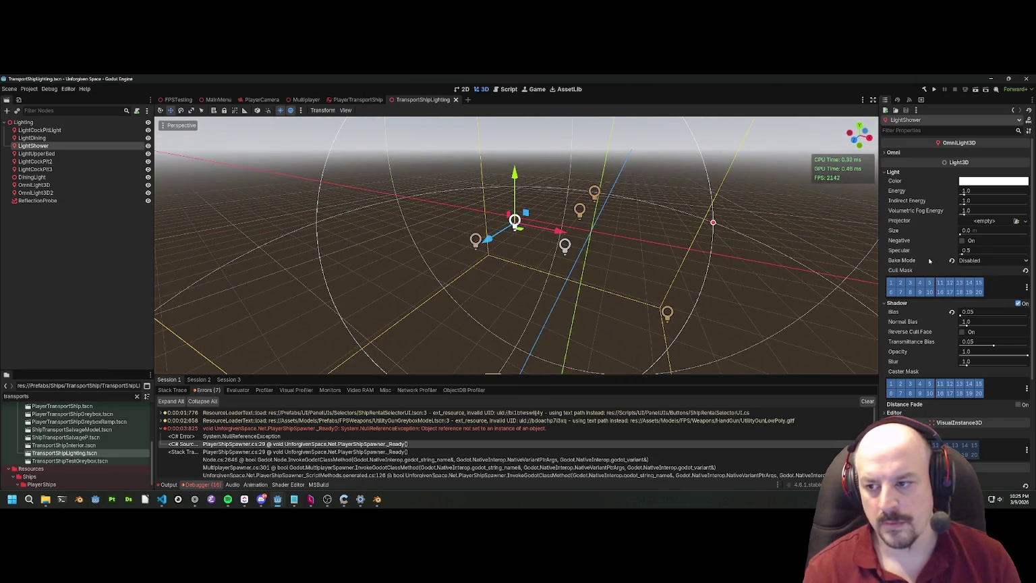
# Step: Enable Distance Fade on LightShower with Begin and Shadow at 24, and save
pyautogui.scroll(-3, 943, 266)
pyautogui.scroll(-1, 938, 277)
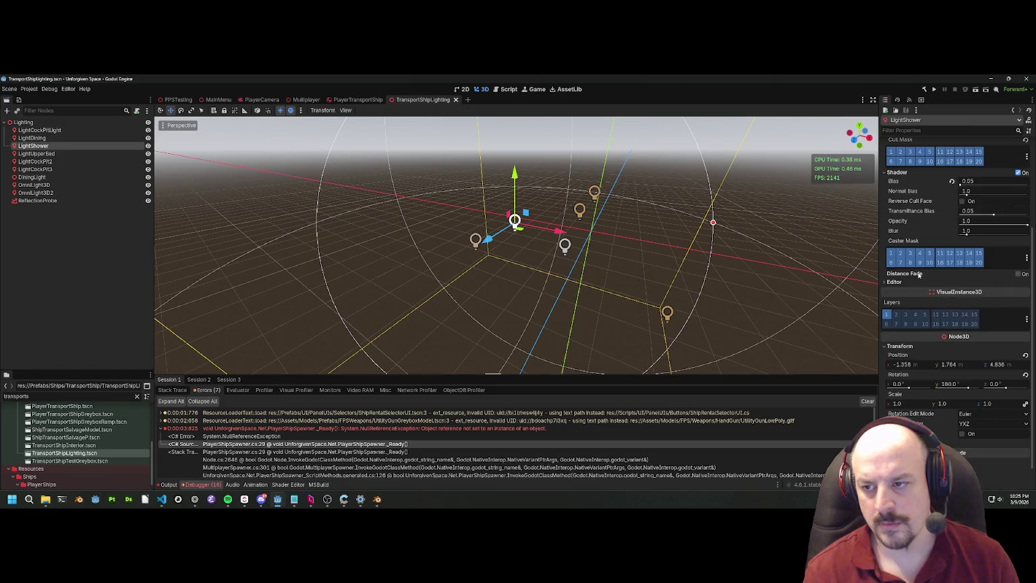
pyautogui.click(1017, 274)
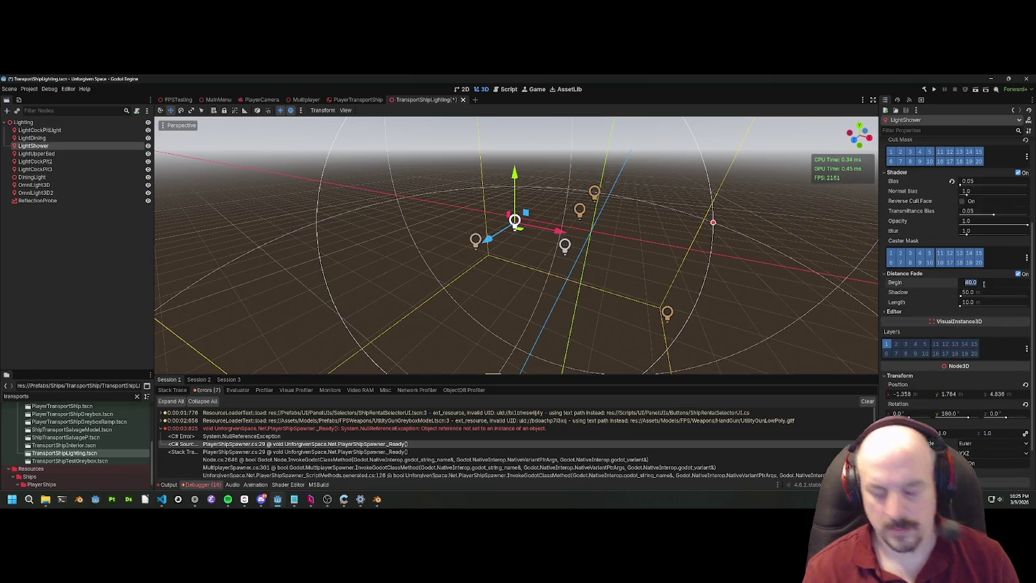
pyautogui.click(984, 284)
pyautogui.write('25')
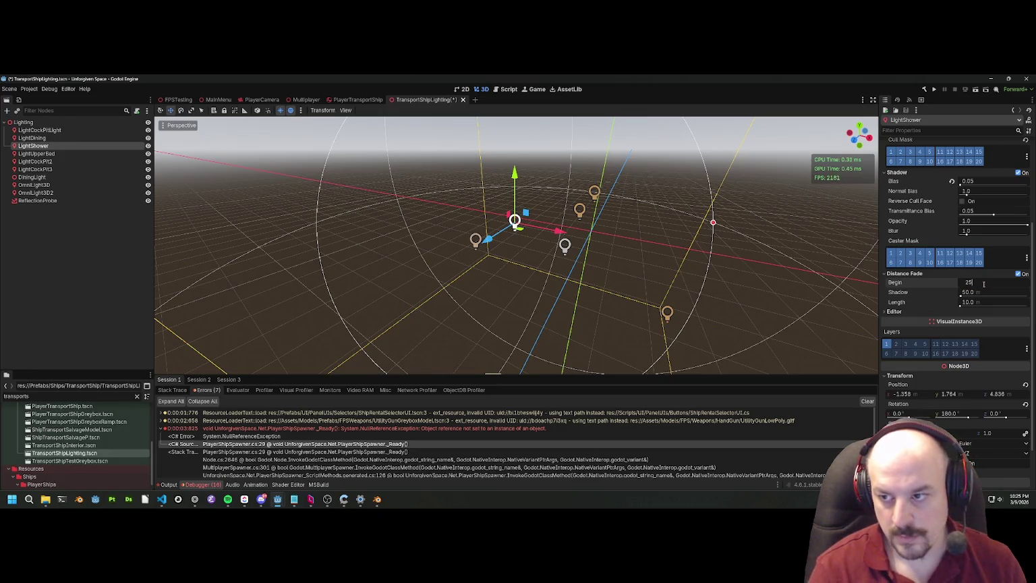
pyautogui.press('BackSpace')
pyautogui.write('4')
pyautogui.press('Return')
pyautogui.click(981, 291)
pyautogui.write('2')
pyautogui.press('Return')
pyautogui.hotkey('ctrl', 's')
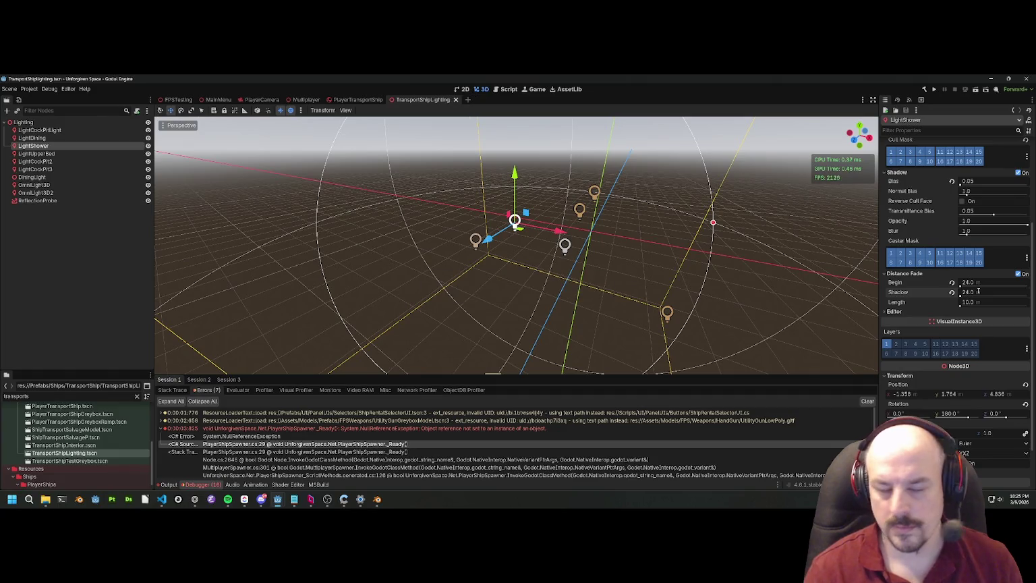
# Step: Give LightUpperBed Distance Fade with Begin and Shadow at 24, and save
pyautogui.click(47, 154)
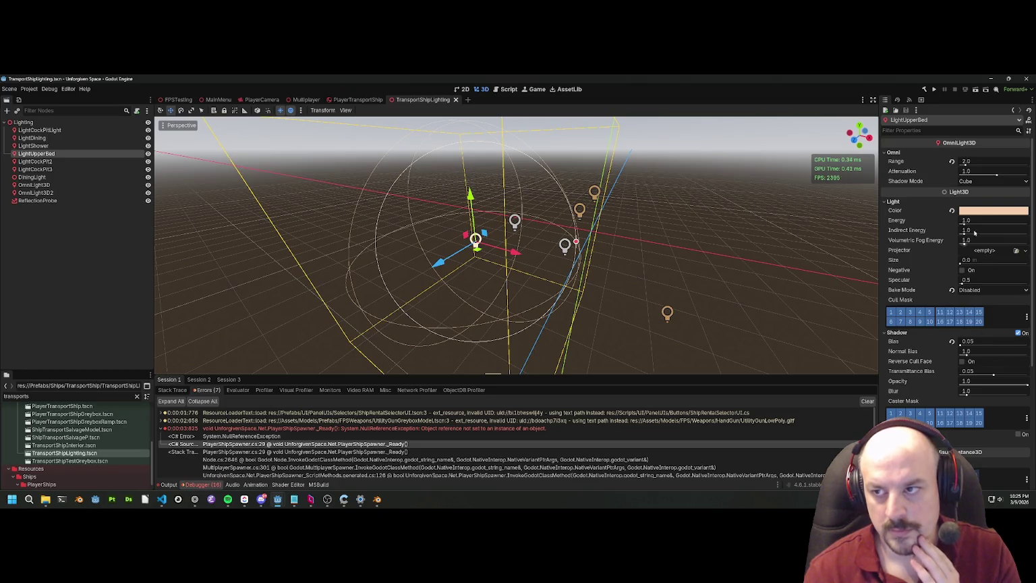
pyautogui.scroll(-4, 974, 380)
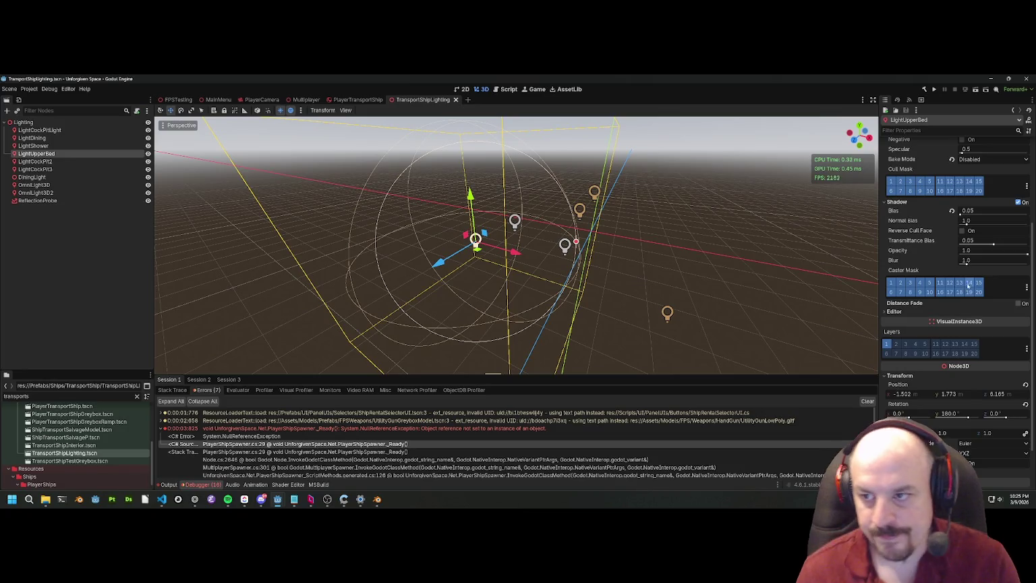
pyautogui.click(1022, 304)
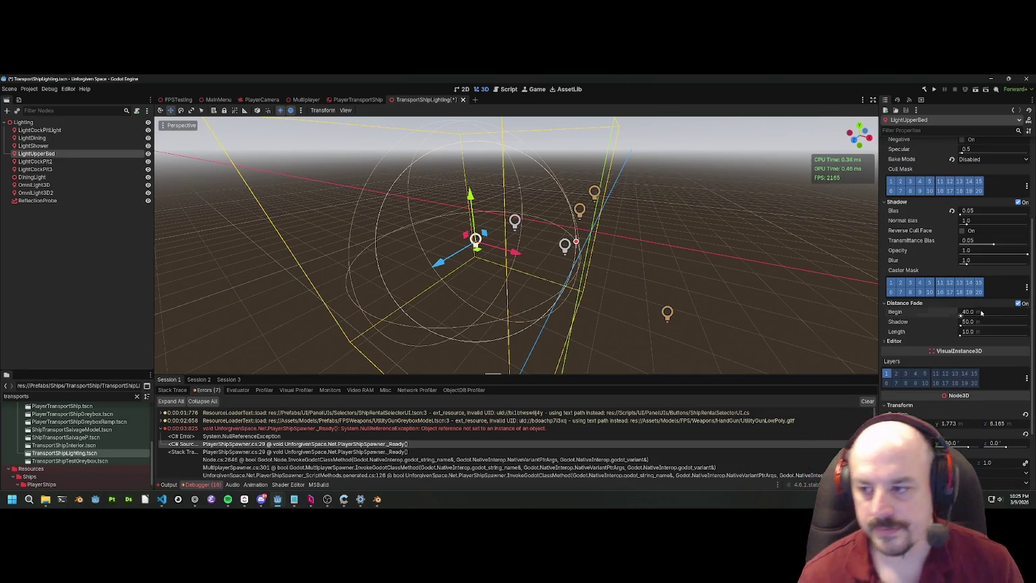
pyautogui.click(982, 313)
pyautogui.write('24')
pyautogui.press('Return')
pyautogui.click(982, 322)
pyautogui.write('24')
pyautogui.press('Return')
pyautogui.hotkey('ctrl', 's')
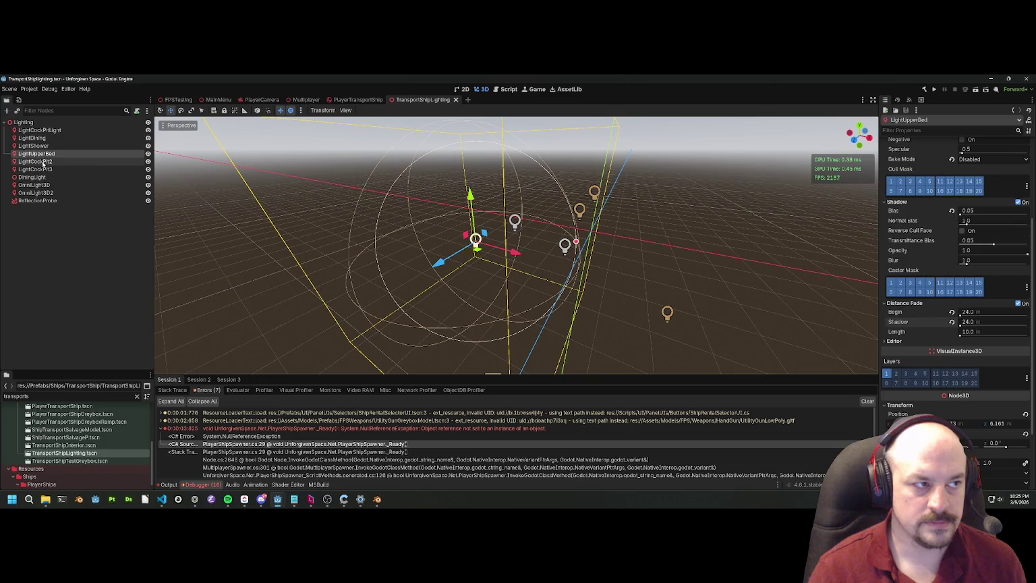
pyautogui.click(43, 163)
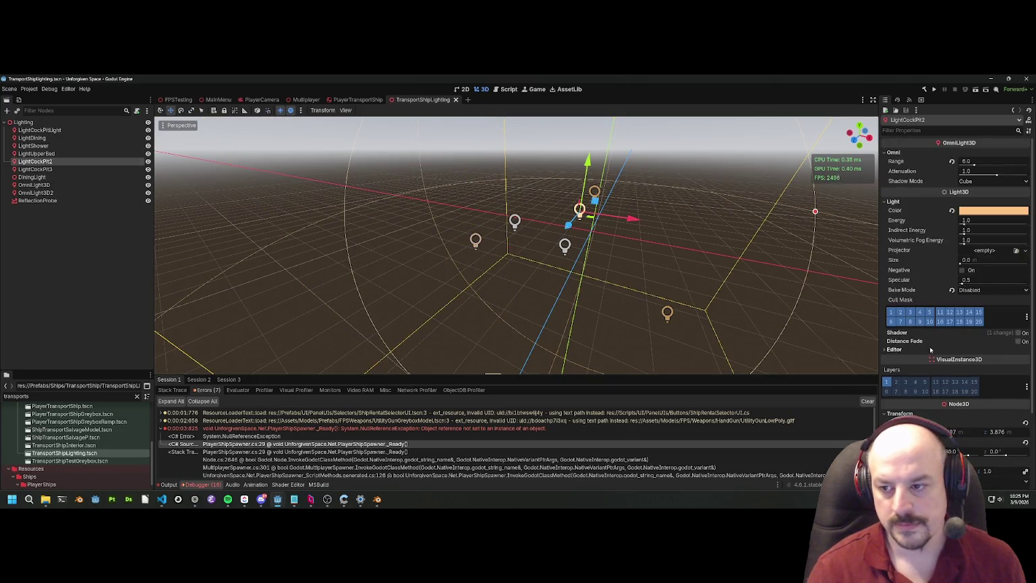
# Step: Enable Distance Fade on LightCockPit2 with Begin and Shadow at 24, and save
pyautogui.click(1018, 341)
pyautogui.click(982, 350)
pyautogui.write('24')
pyautogui.press('Return')
pyautogui.click(982, 359)
pyautogui.write('24')
pyautogui.press('Return')
pyautogui.hotkey('ctrl', 's')
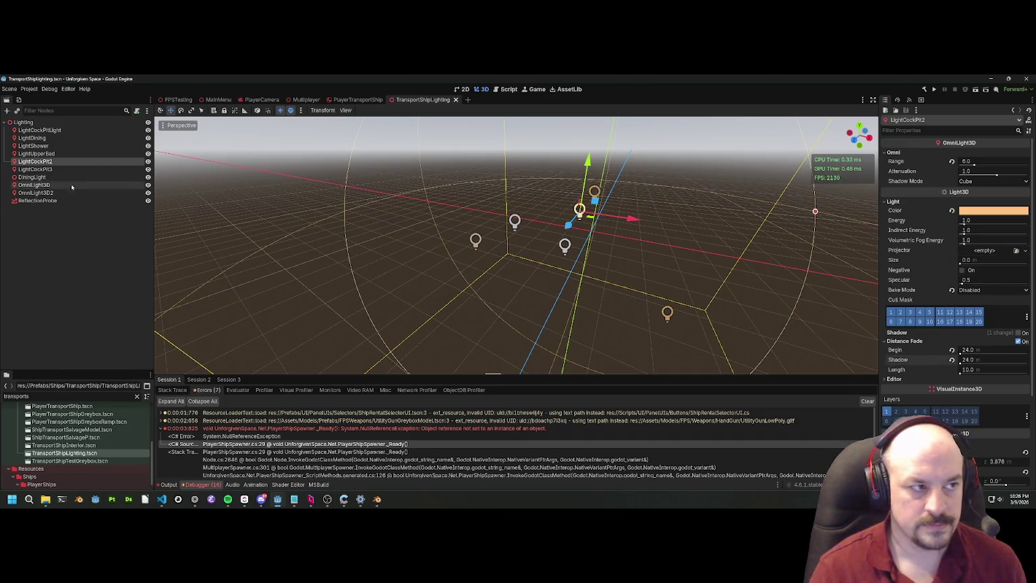
# Step: Give LightCockPit3 Distance Fade with Begin and Shadow at 24, and save
pyautogui.click(35, 169)
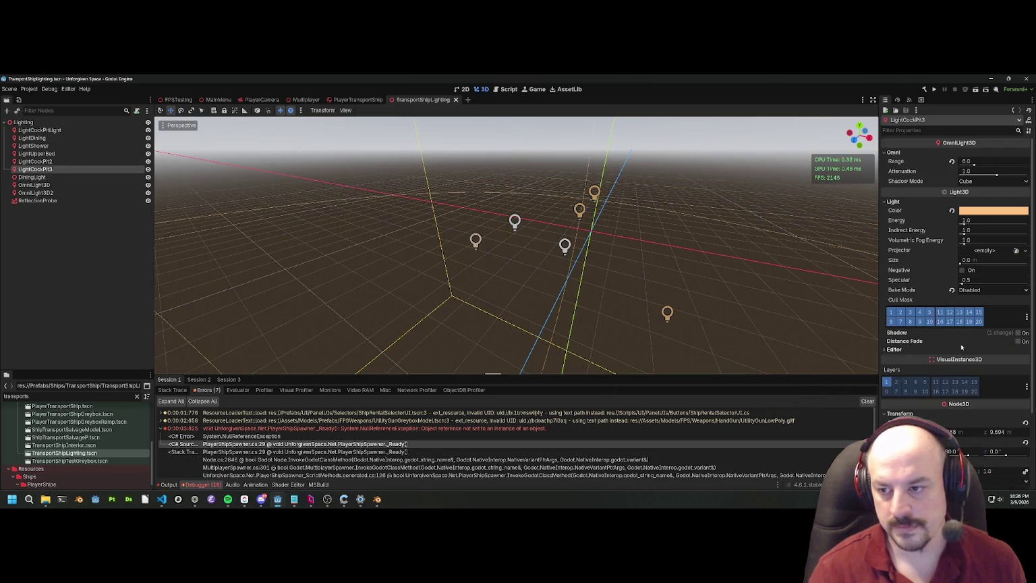
pyautogui.click(1019, 342)
pyautogui.click(983, 351)
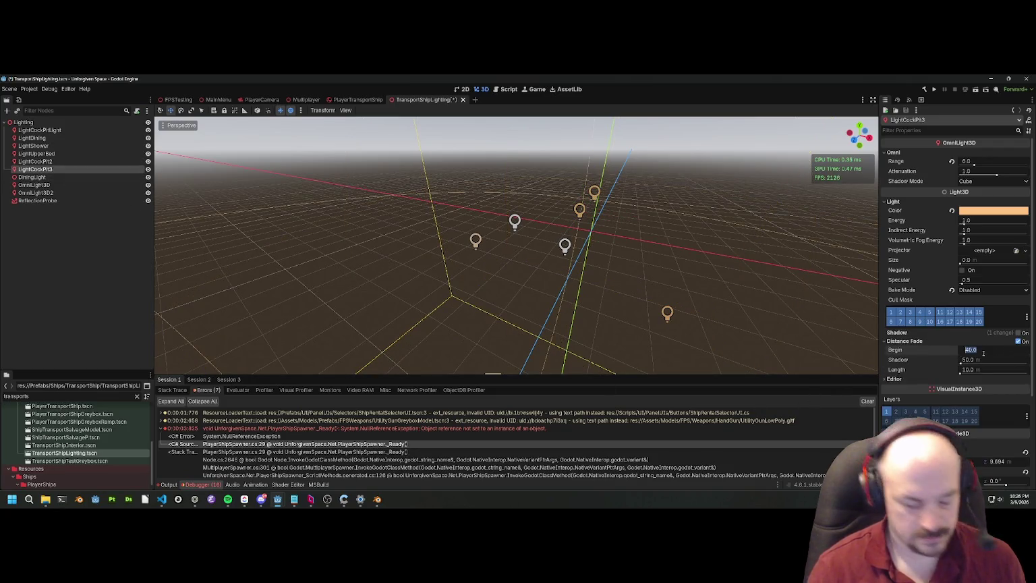
pyautogui.write('21')
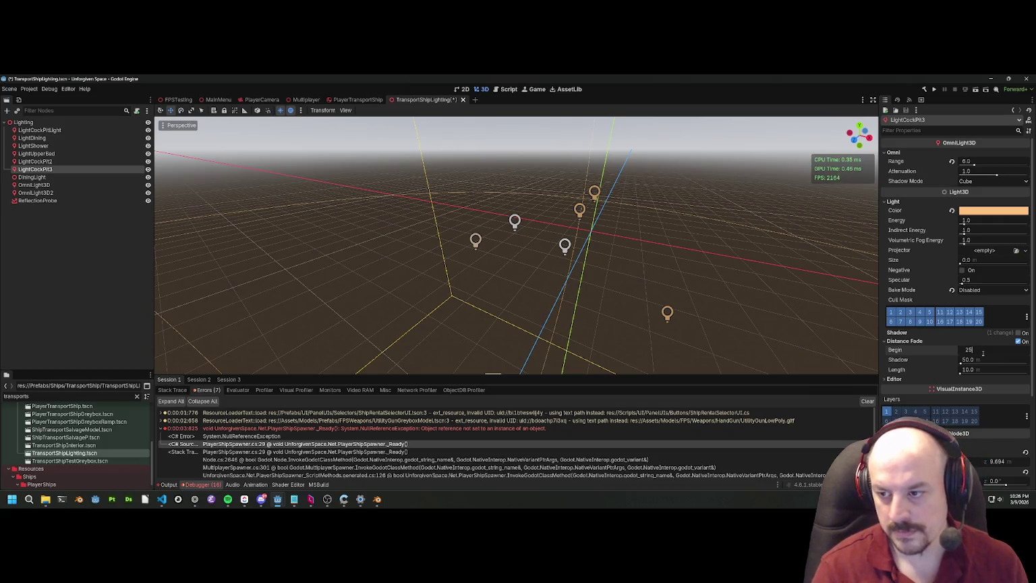
pyautogui.press('BackSpace')
pyautogui.write('4')
pyautogui.press('Return')
pyautogui.click(977, 359)
pyautogui.write('2')
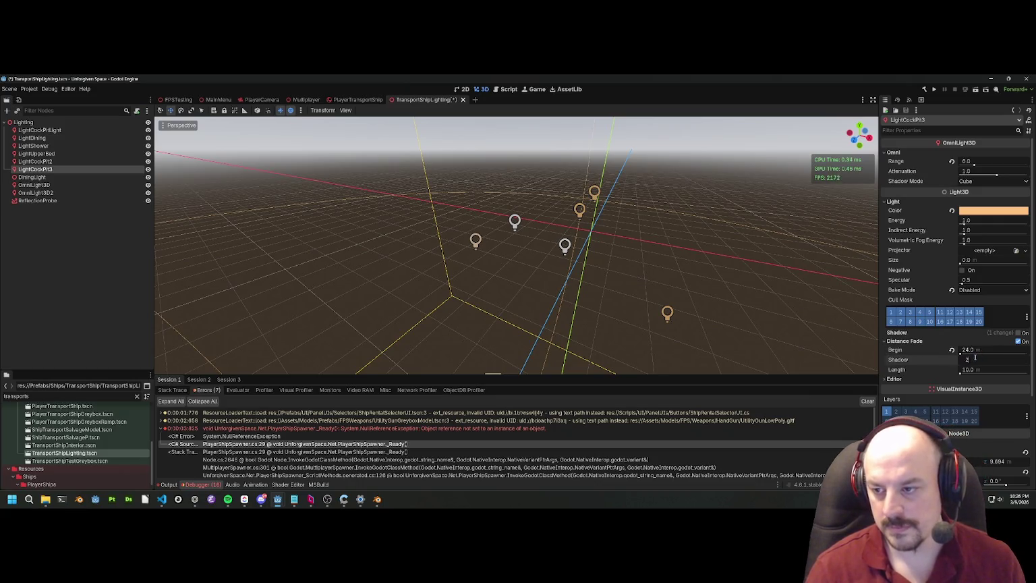
pyautogui.press('Return')
pyautogui.hotkey('ctrl', 's')
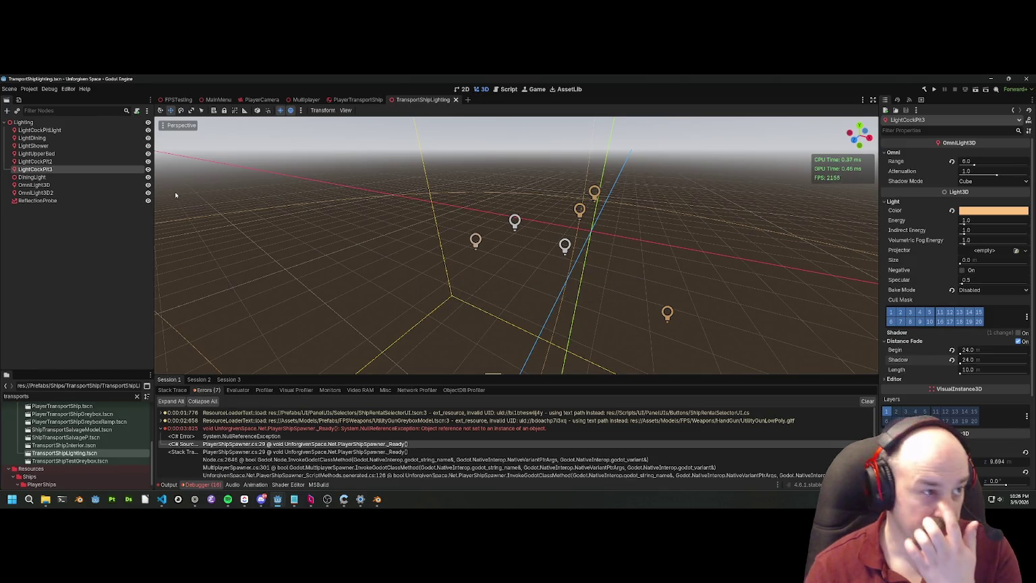
pyautogui.click(34, 177)
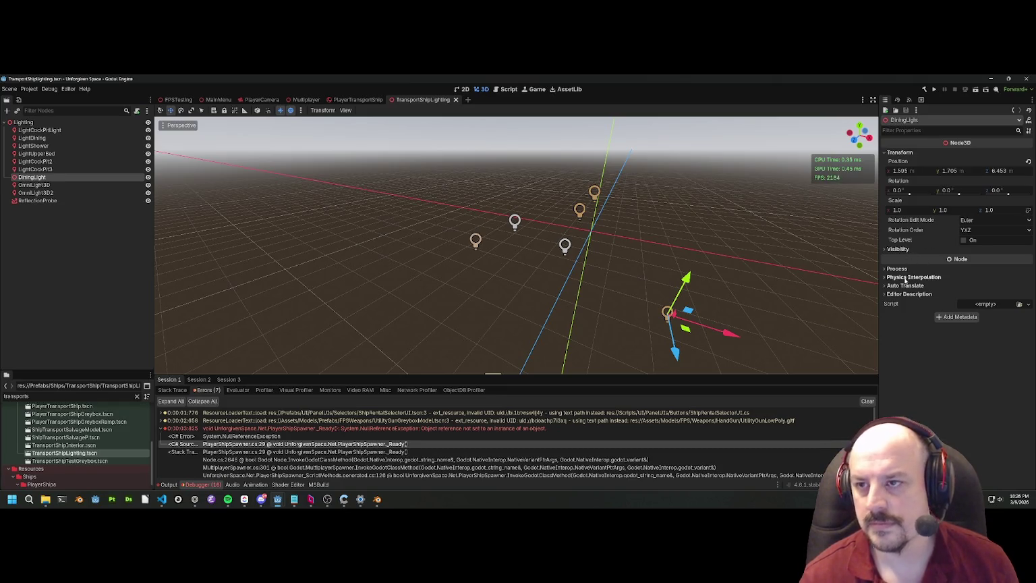
# Step: Find the stray DiningLight node in the viewport, then delete it and confirm the deletion
pyautogui.click(40, 185)
pyautogui.click(37, 178)
pyautogui.moveTo(412, 213); pyautogui.dragTo(496, 201)
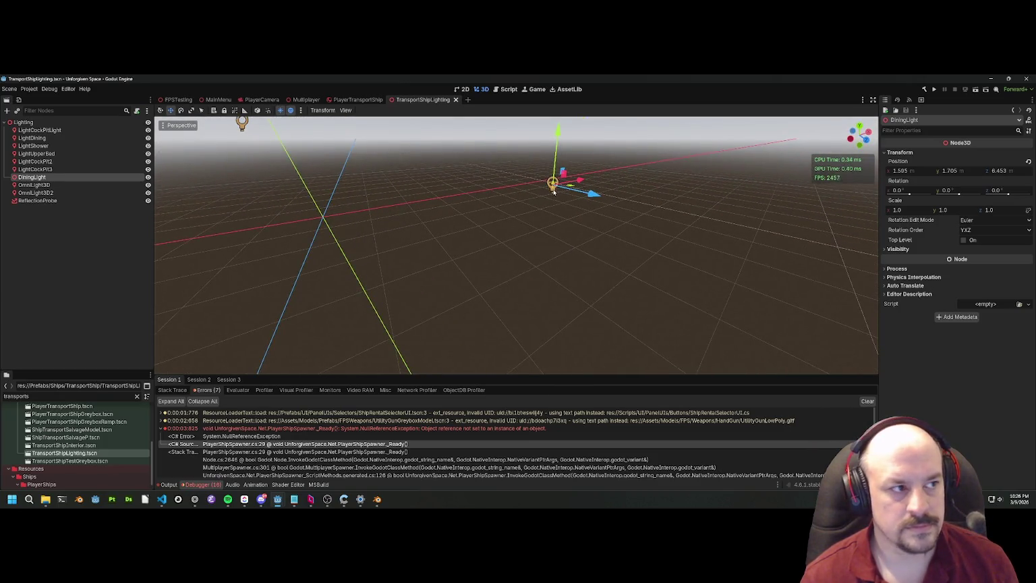
pyautogui.click(554, 191)
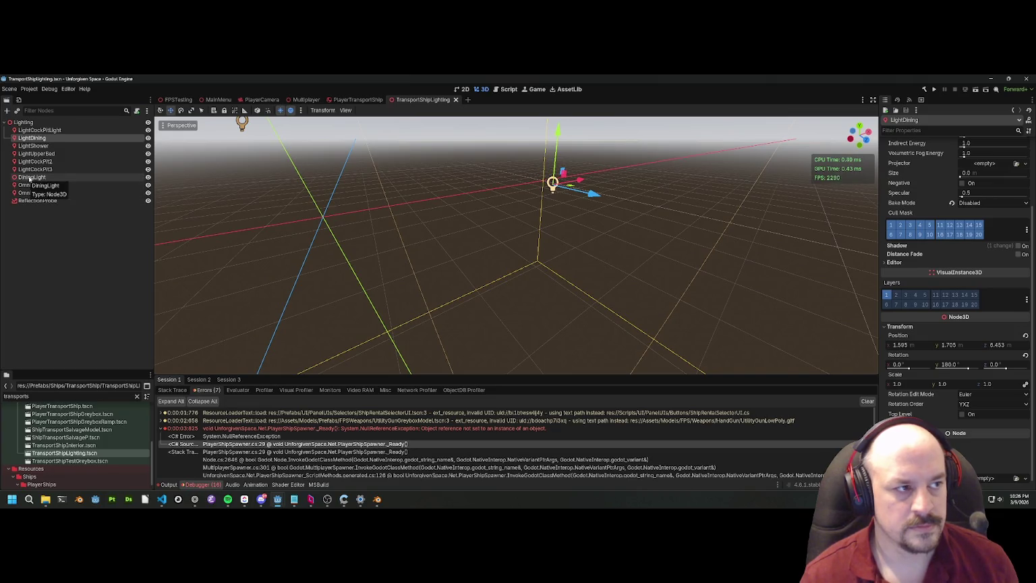
pyautogui.click(32, 177)
pyautogui.moveTo(273, 209); pyautogui.dragTo(459, 369)
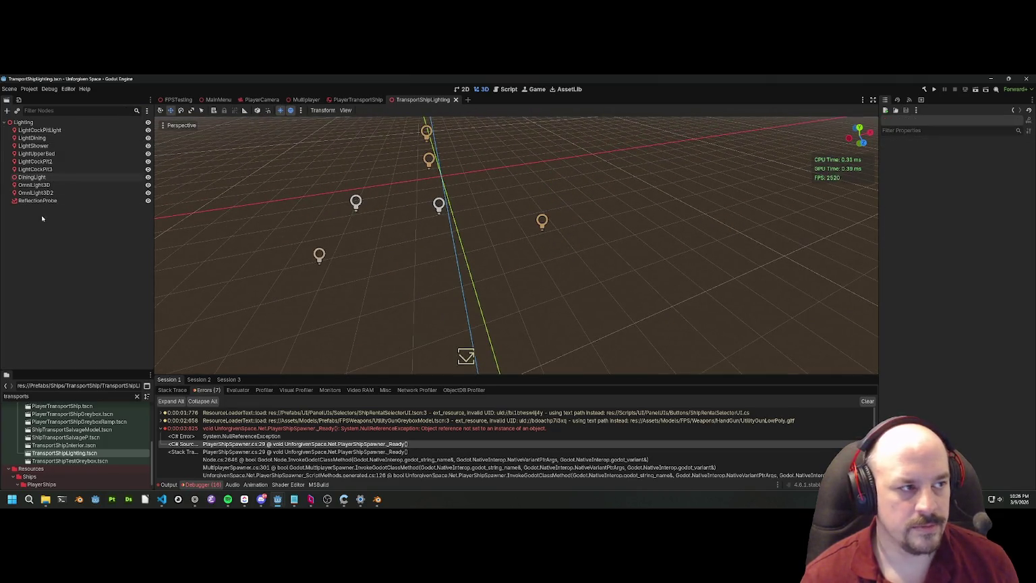
pyautogui.click(32, 176)
pyautogui.press('Delete')
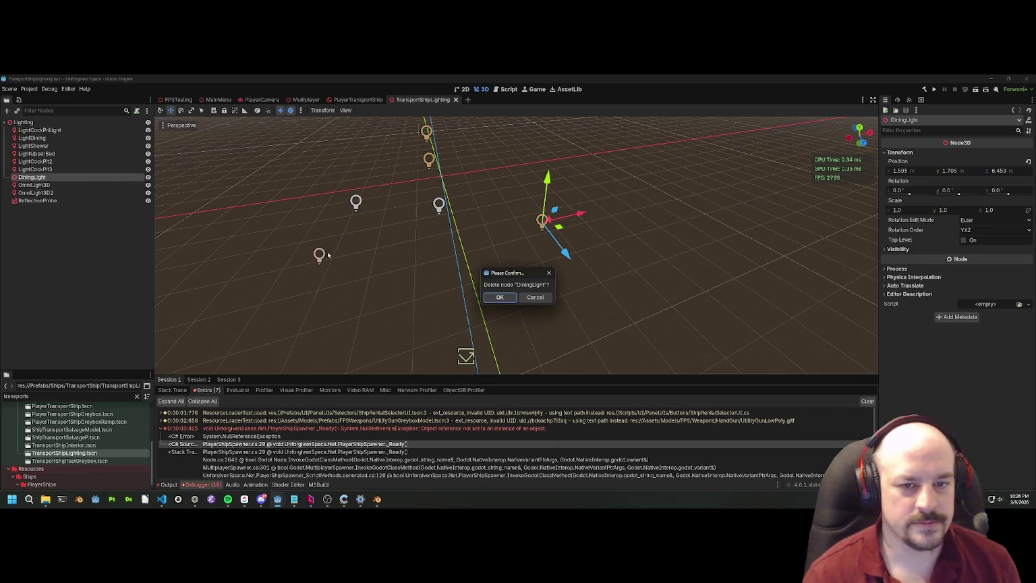
pyautogui.click(496, 295)
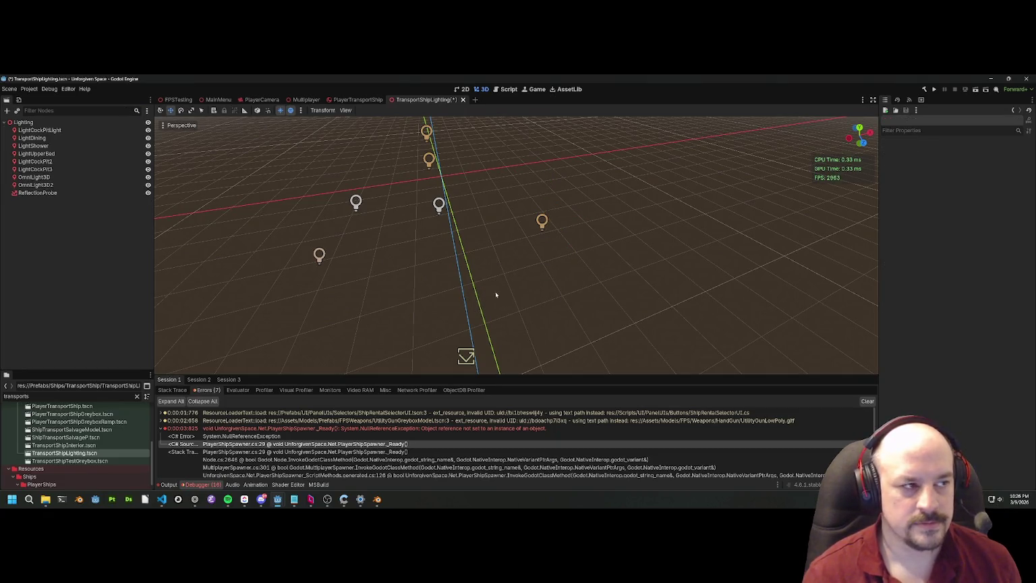
pyautogui.click(38, 177)
pyautogui.click(37, 193)
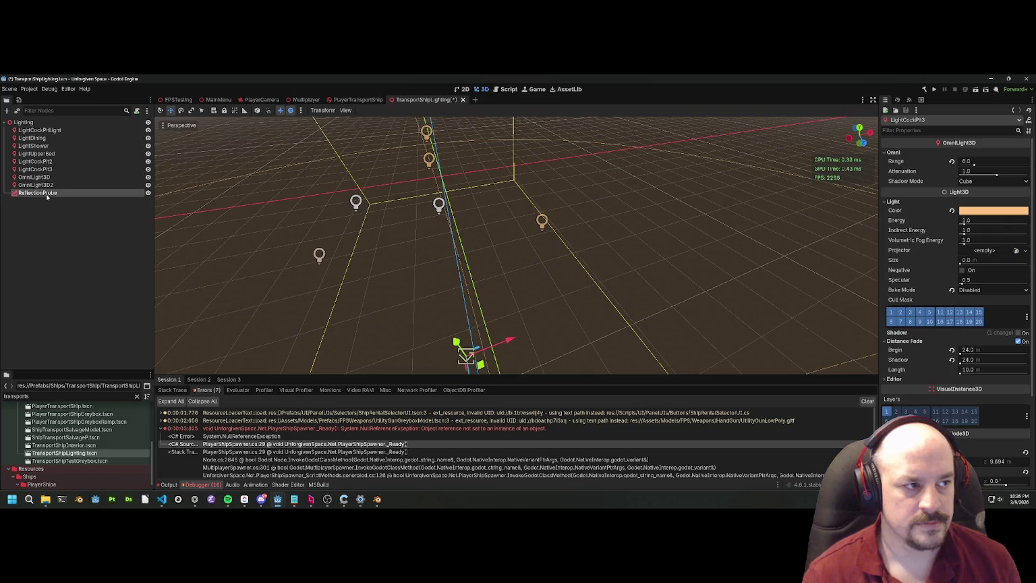
# Step: Enable distance fade on OmniLight3D2 with Begin 24 and Shadow 24, then save
pyautogui.hotkey('ctrl', 's')
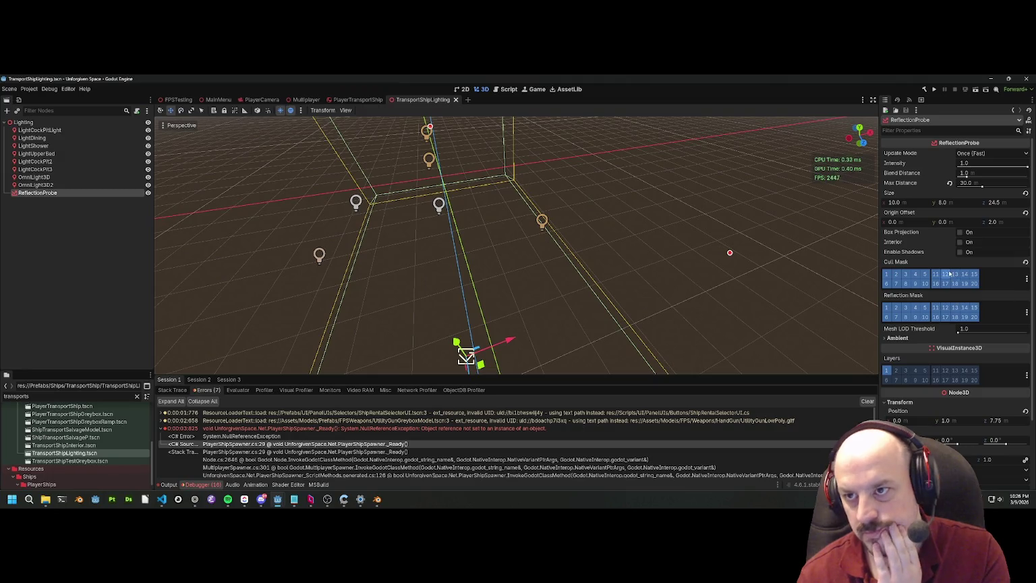
pyautogui.scroll(-3, 956, 263)
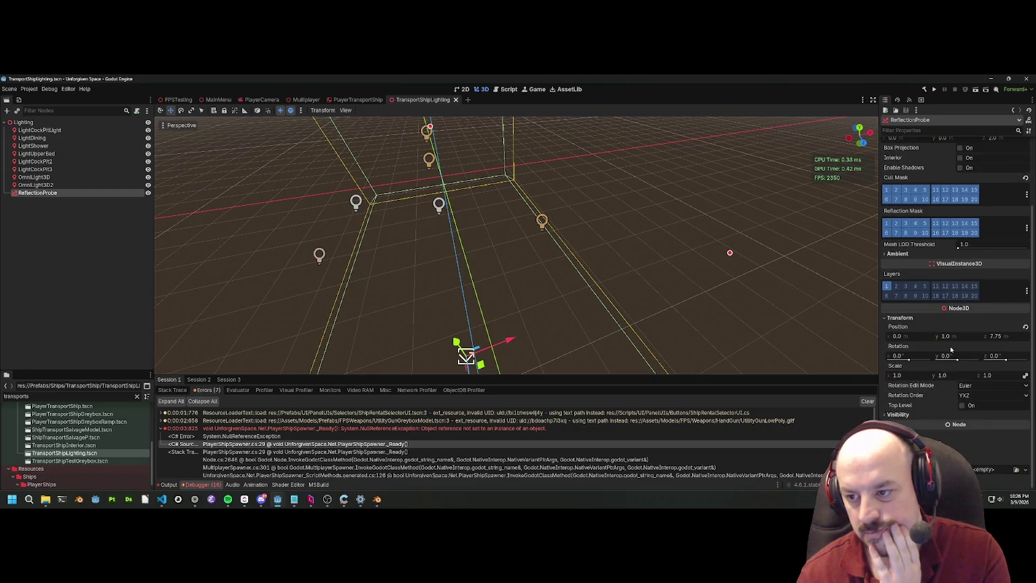
pyautogui.click(209, 248)
pyautogui.click(35, 184)
pyautogui.scroll(-3, 549, 279)
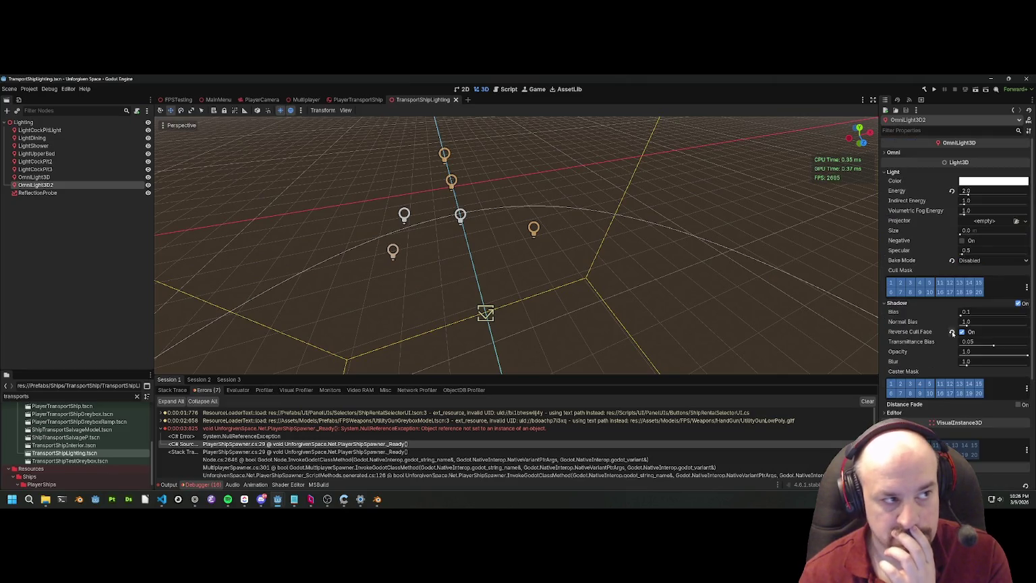
pyautogui.scroll(-3, 964, 350)
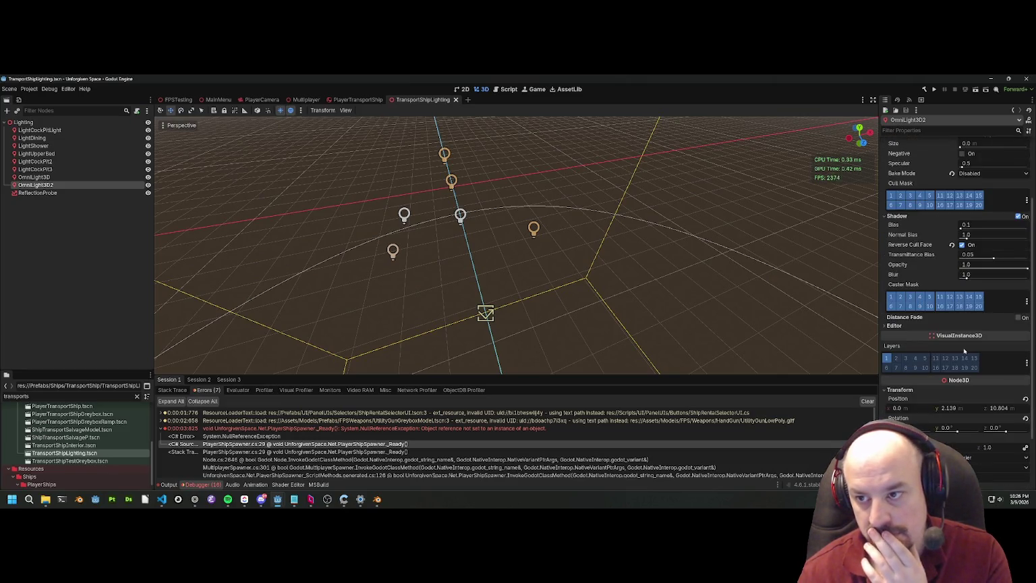
pyautogui.click(1018, 317)
pyautogui.click(985, 326)
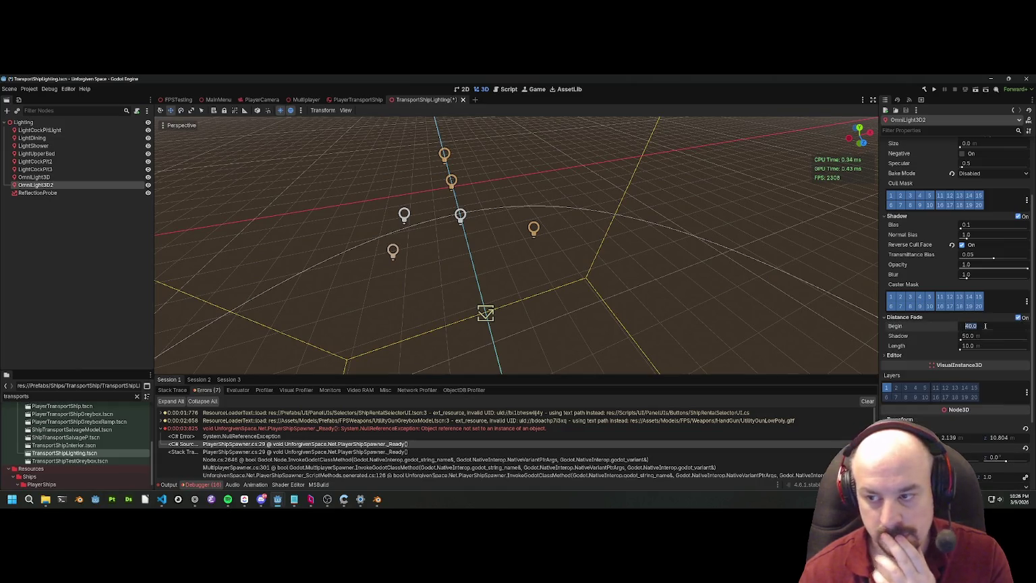
pyautogui.write('24')
pyautogui.press('Return')
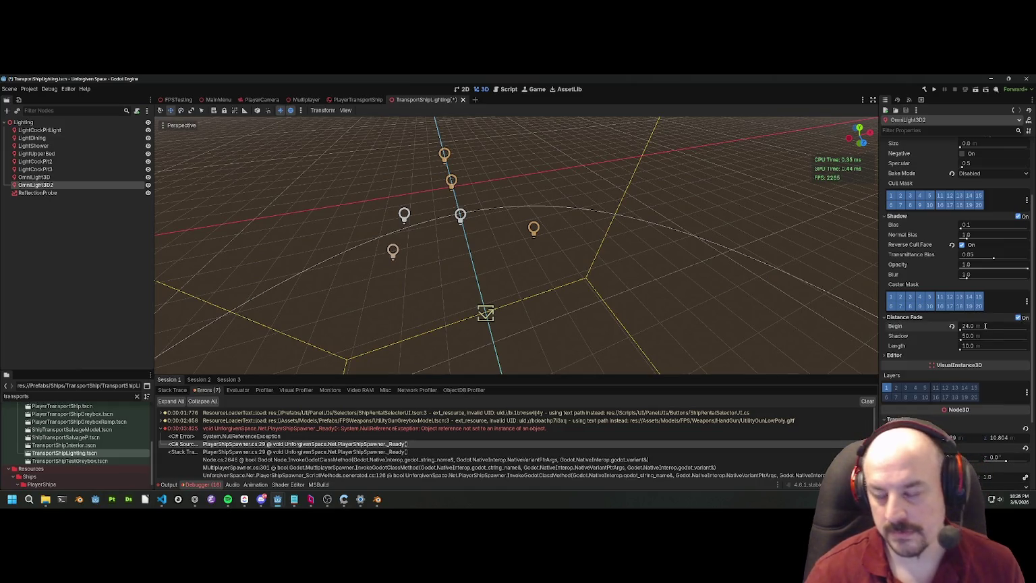
pyautogui.click(985, 336)
pyautogui.write('24')
pyautogui.press('Return')
pyautogui.hotkey('ctrl', 's')
# Step: Enable distance fade on OmniLight3D with Begin 24 and Shadow 24, then save
pyautogui.click(35, 177)
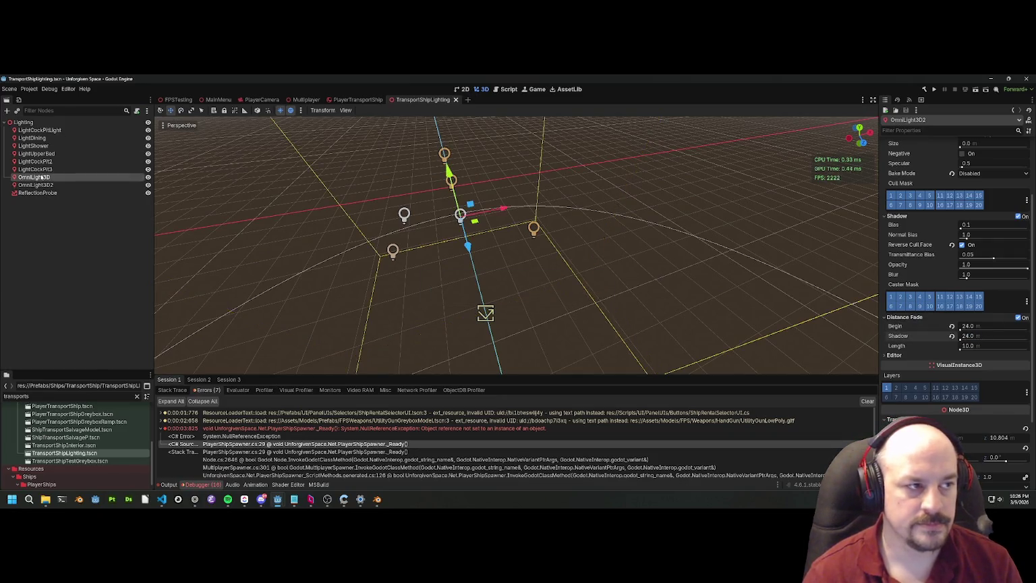
pyautogui.click(42, 169)
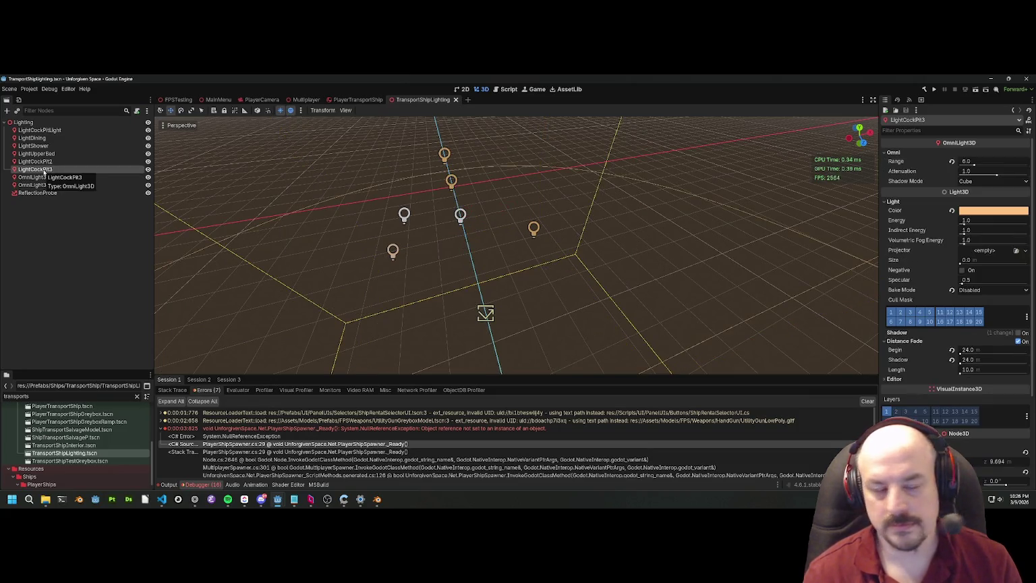
pyautogui.click(37, 178)
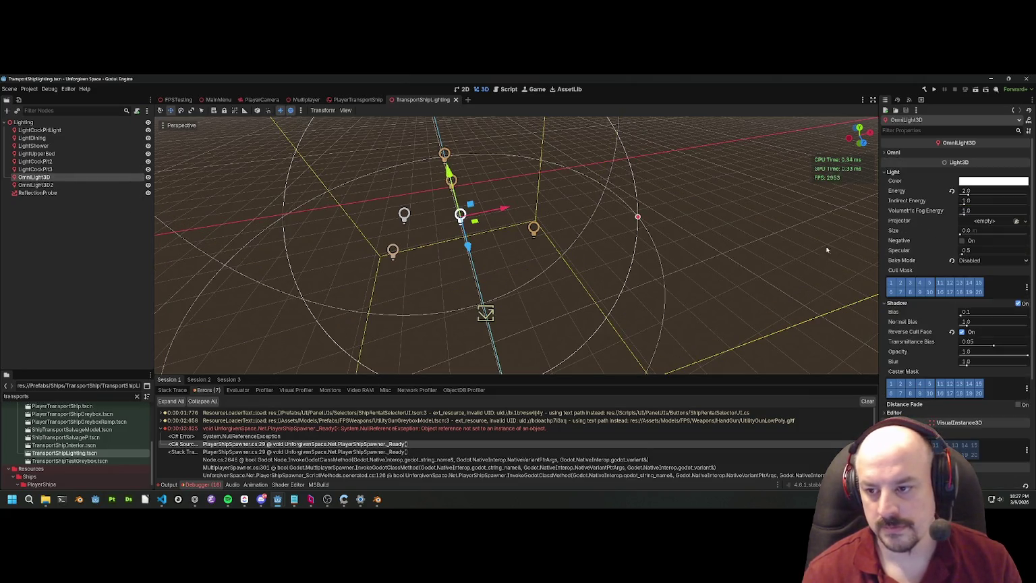
pyautogui.click(891, 304)
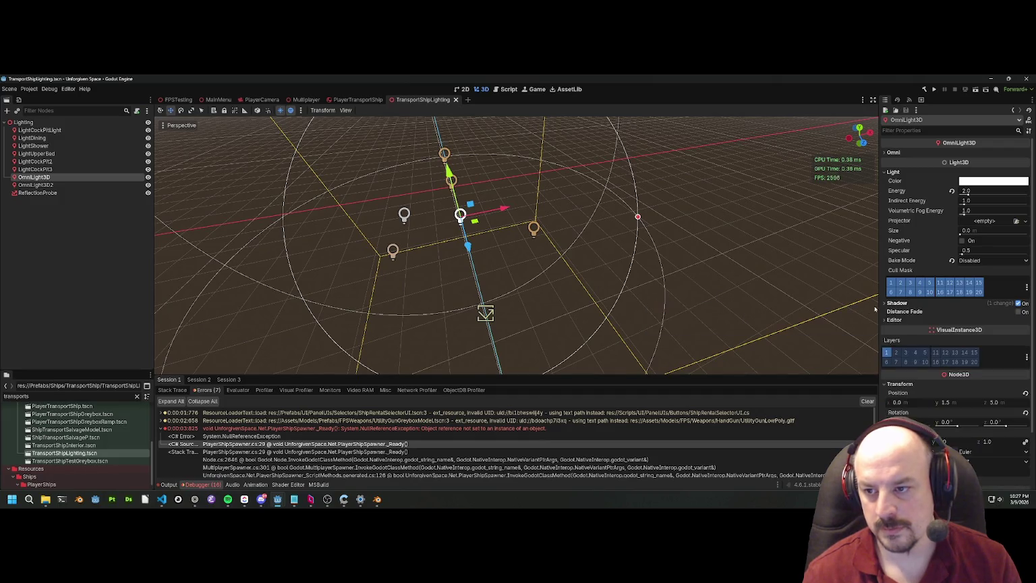
pyautogui.click(1018, 313)
pyautogui.click(993, 321)
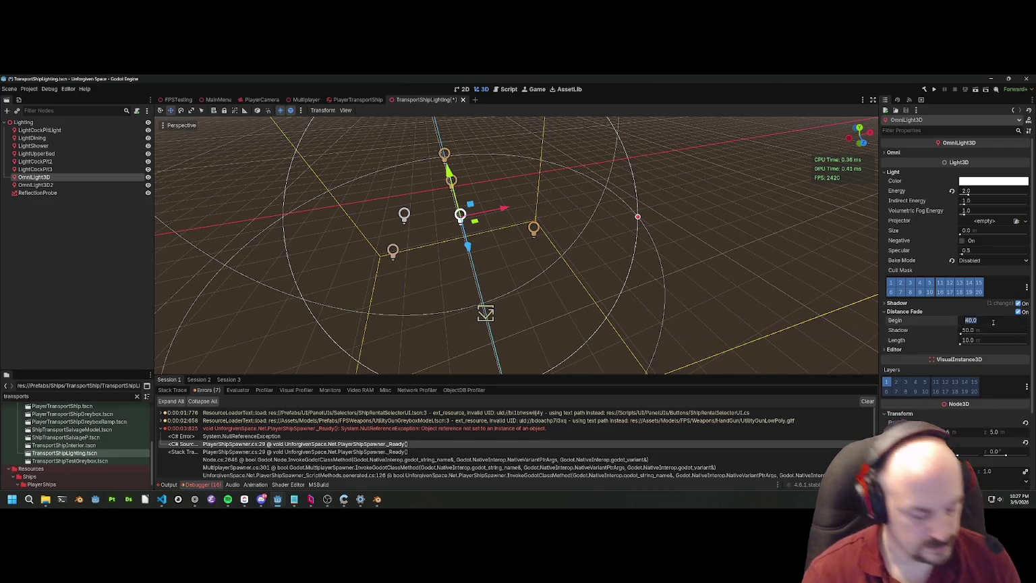
pyautogui.write('24')
pyautogui.press('Return')
pyautogui.click(976, 331)
pyautogui.write('24')
pyautogui.press('Return')
pyautogui.hotkey('ctrl', 's')
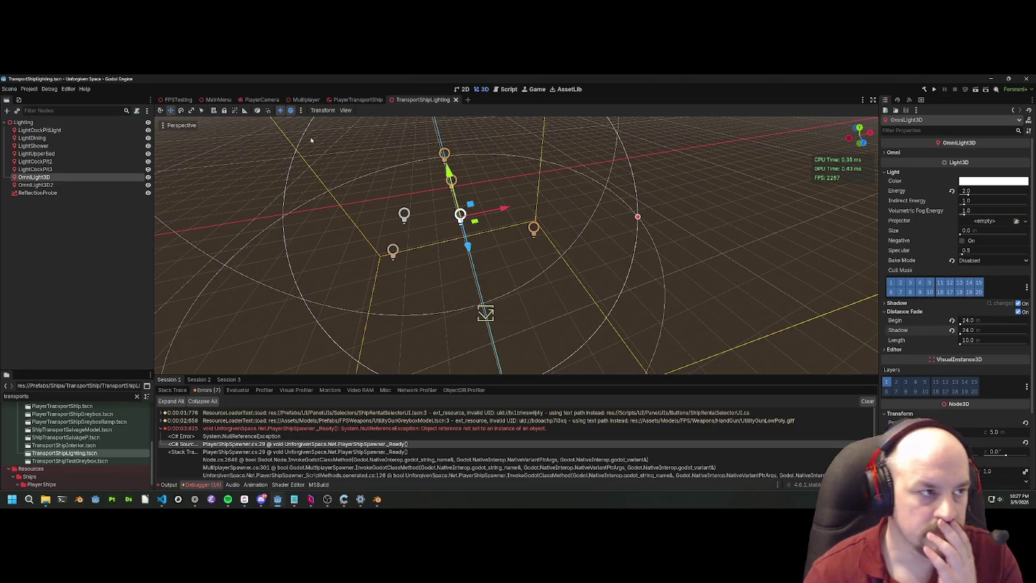
# Step: Check the fade settings of LightCockPit3, LightCockPit2, LightUpperBed and LightShower
pyautogui.click(40, 184)
pyautogui.click(40, 177)
pyautogui.click(51, 170)
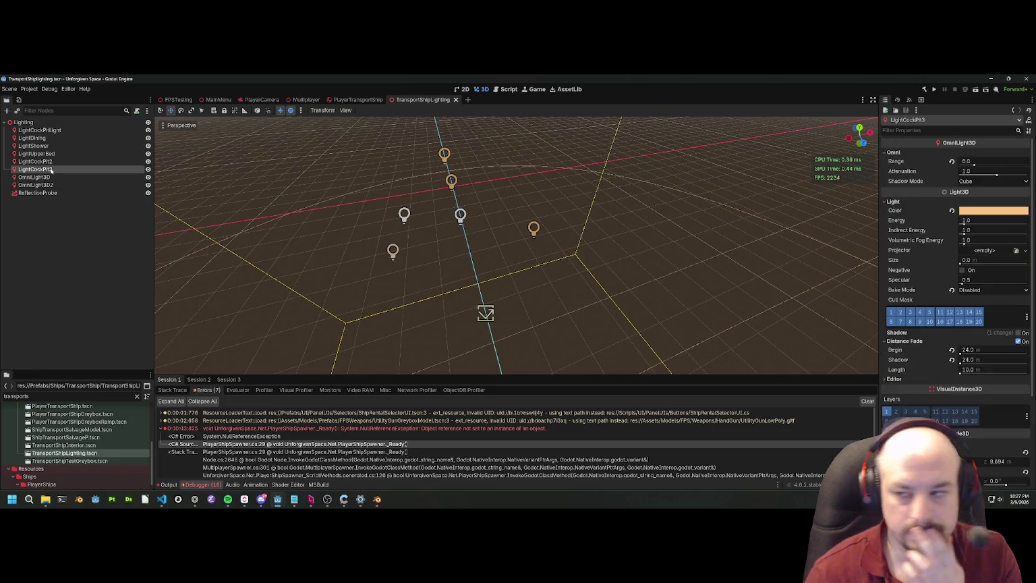
pyautogui.click(40, 161)
pyautogui.click(44, 154)
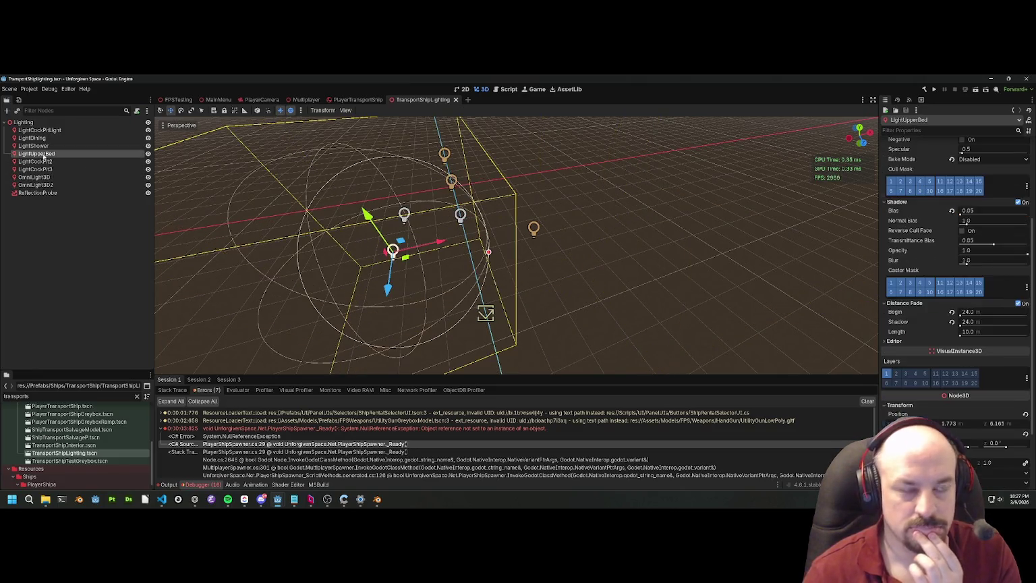
pyautogui.click(44, 146)
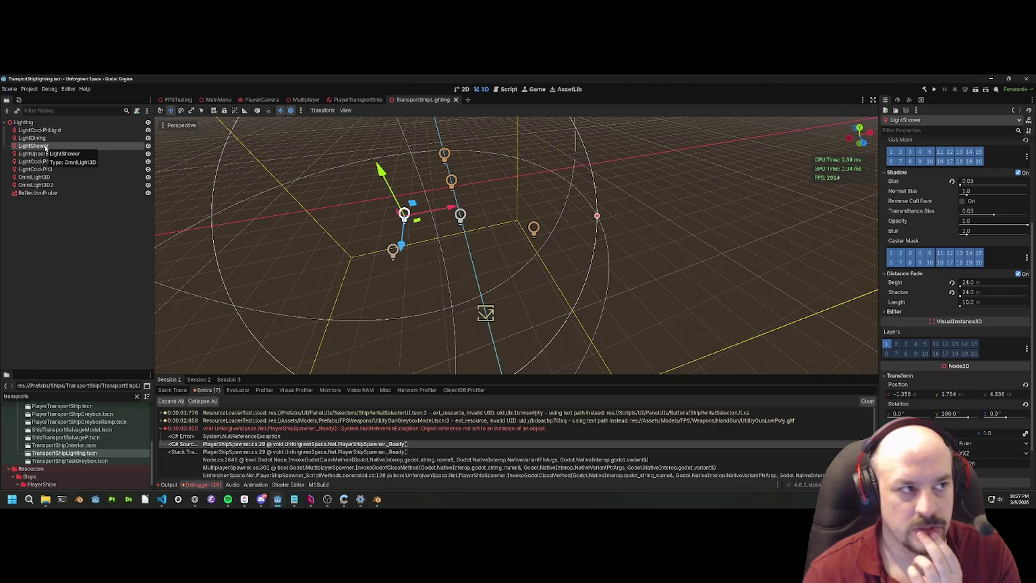
# Step: Enable distance fade on LightDining with Begin 24 and Shadow 24, then save
pyautogui.click(41, 138)
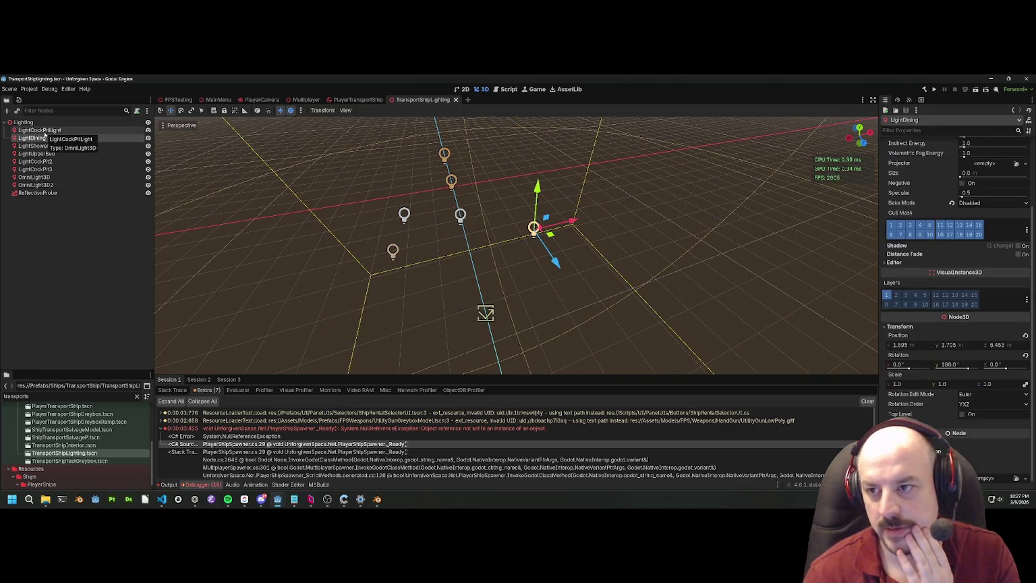
pyautogui.click(1018, 254)
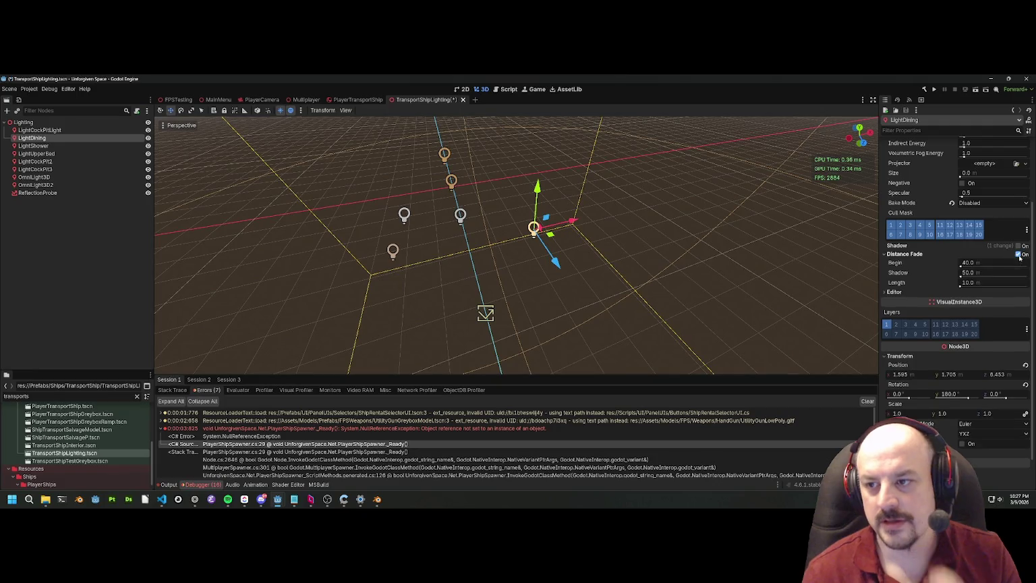
pyautogui.click(974, 265)
pyautogui.write('24')
pyautogui.press('Return')
pyautogui.click(971, 273)
pyautogui.write('24')
pyautogui.press('Return')
pyautogui.hotkey('ctrl', 's')
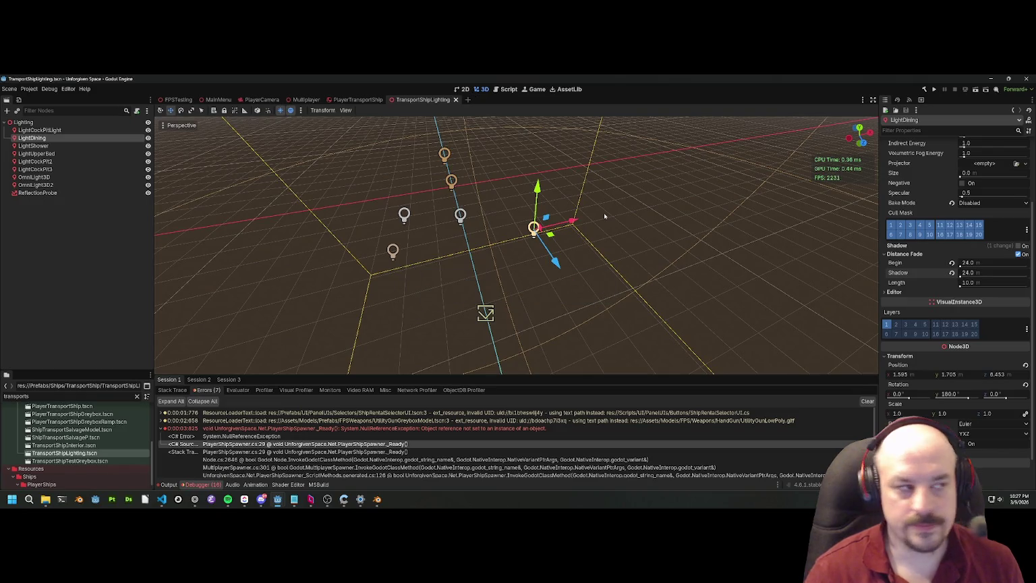
# Step: Review LightCockPitLight and LightShower fade settings and save the lighting scene again
pyautogui.click(42, 131)
pyautogui.hotkey('ctrl', 's')
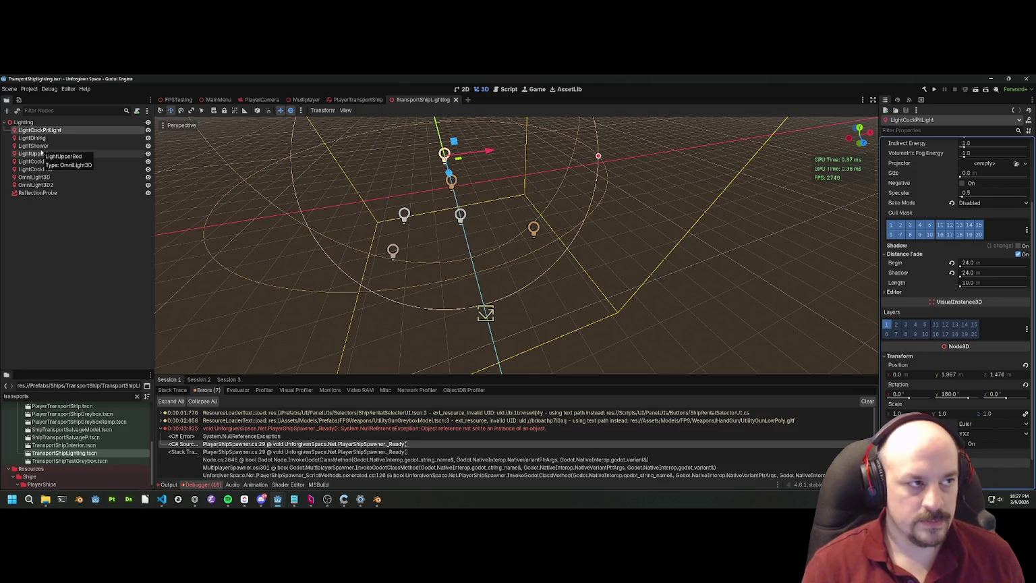
pyautogui.click(34, 145)
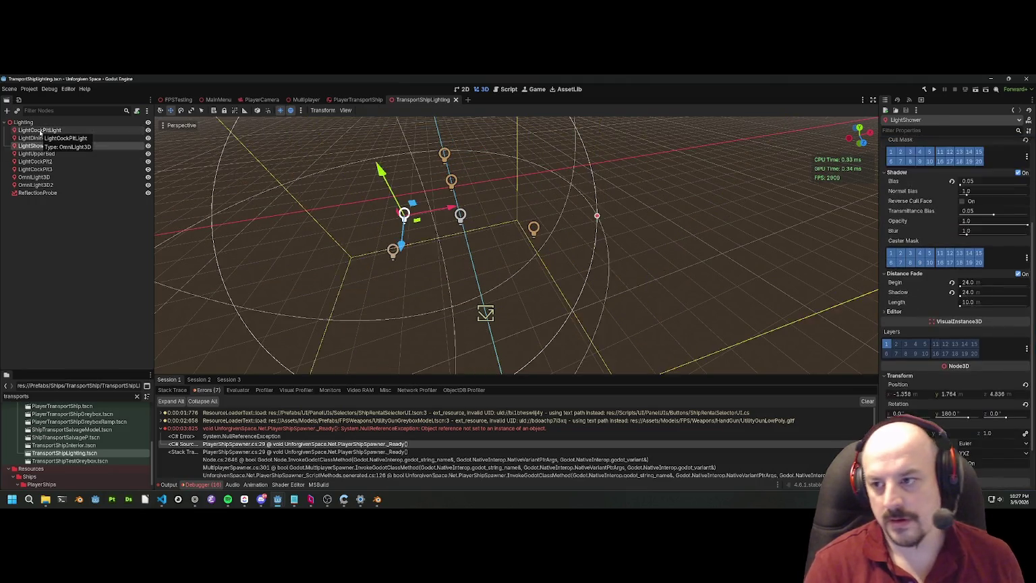
pyautogui.press('Down')
pyautogui.press('Down')
pyautogui.press('Down')
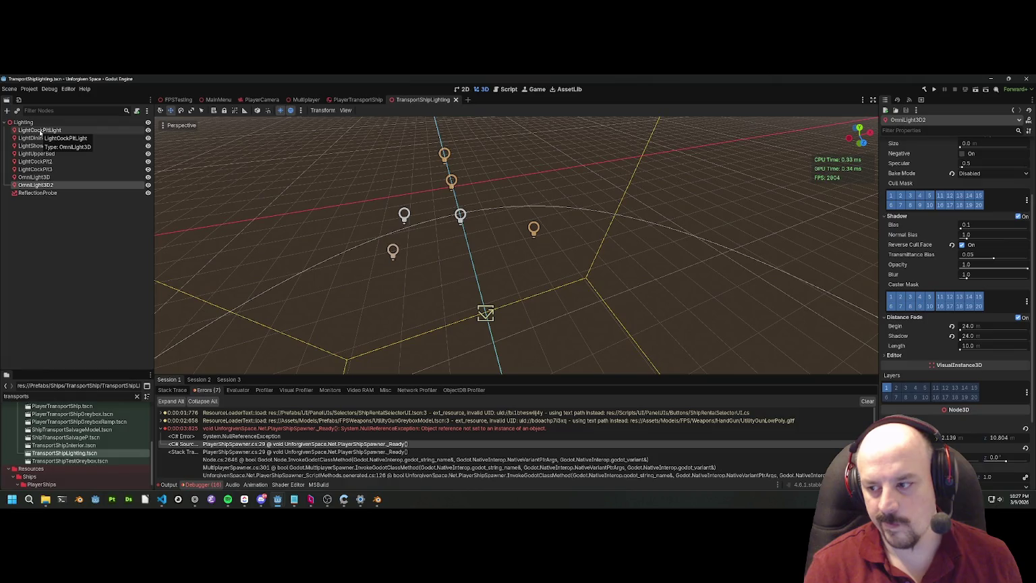
pyautogui.press('Up')
pyautogui.press('Up')
pyautogui.press('Up')
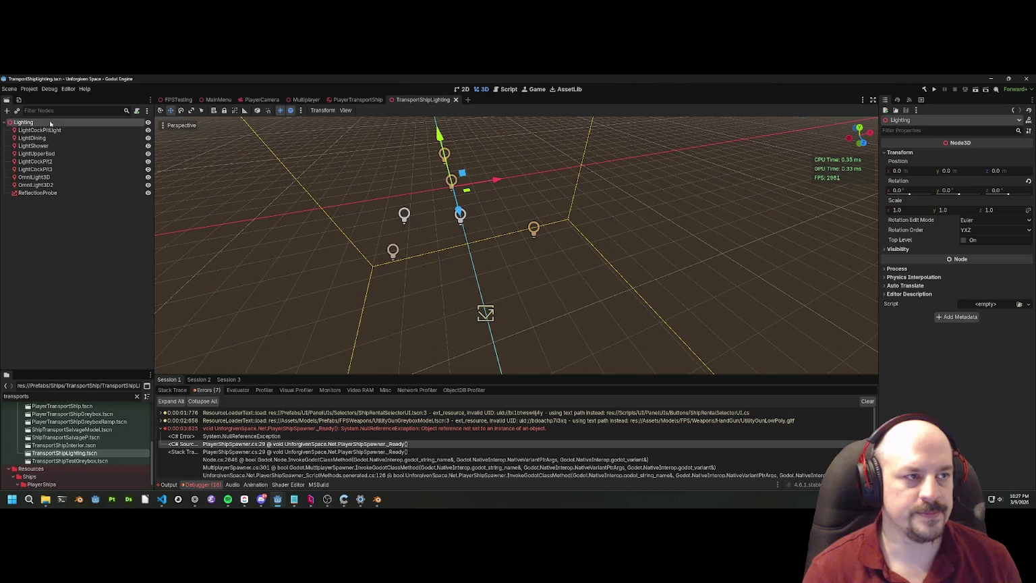
# Step: Close TransportShipLighting, look over the PlayerTransportShip view, then close PlayerTransportShip too
pyautogui.click(60, 248)
pyautogui.click(455, 100)
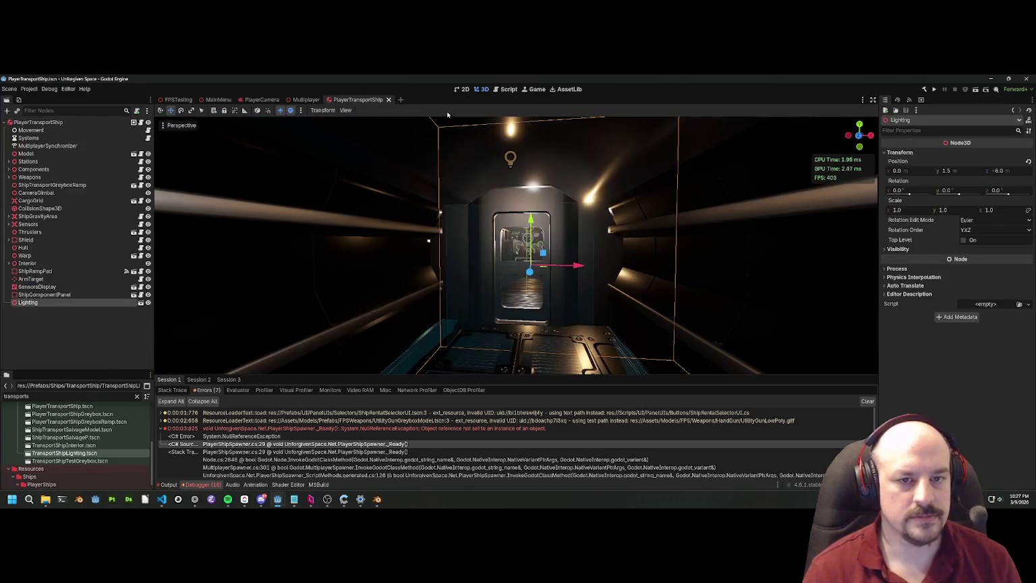
pyautogui.scroll(-10, 465, 178)
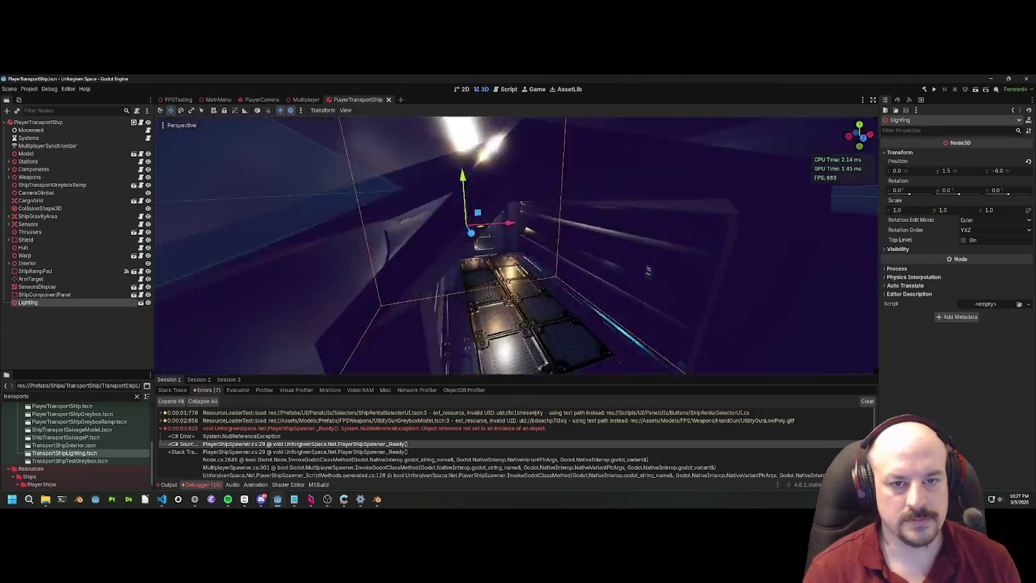
pyautogui.press('f')
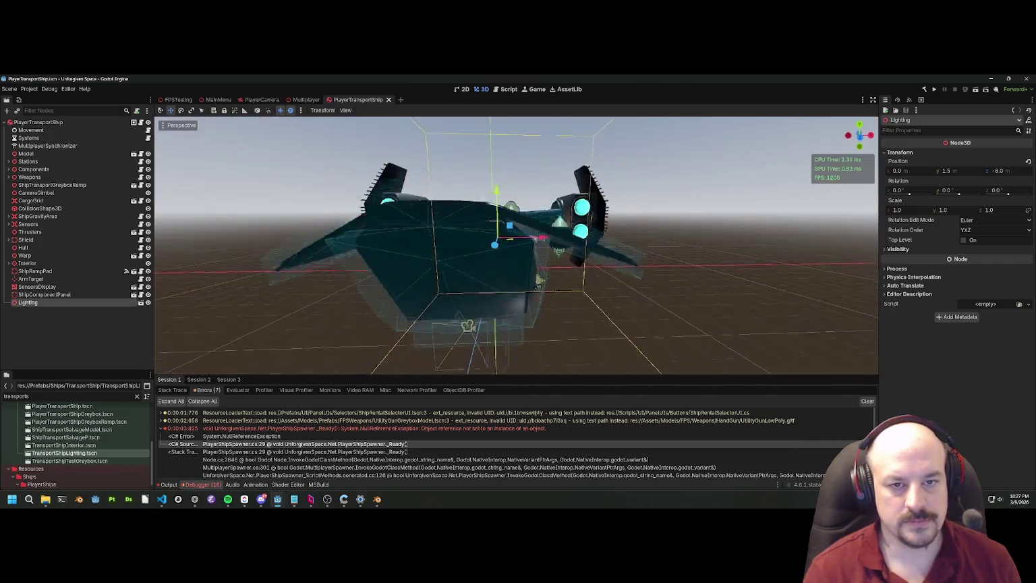
pyautogui.scroll(-6, 516, 245)
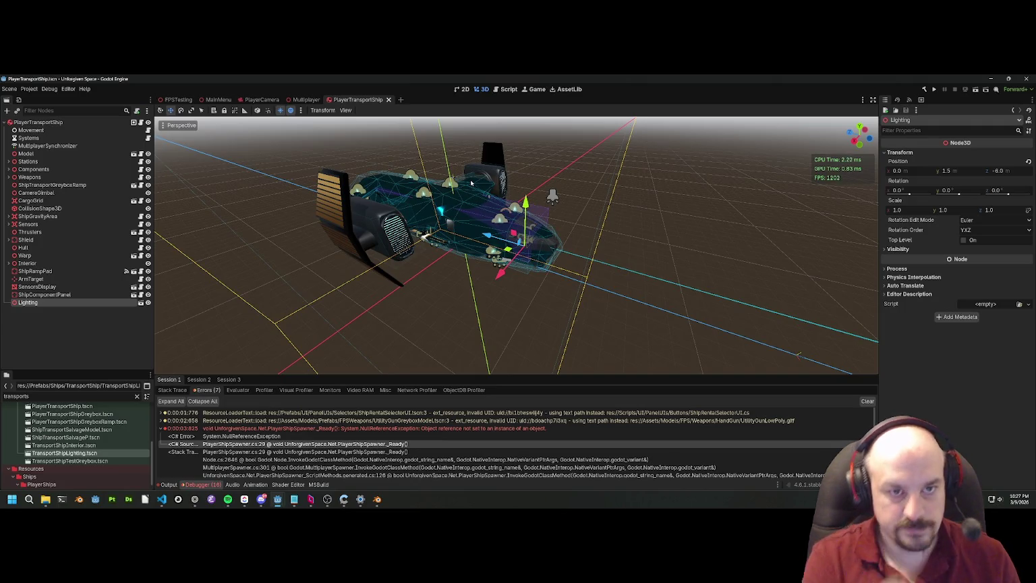
pyautogui.click(388, 99)
# Step: Fly the view through the transport ship and save the Multiplayer scene
pyautogui.press('w')
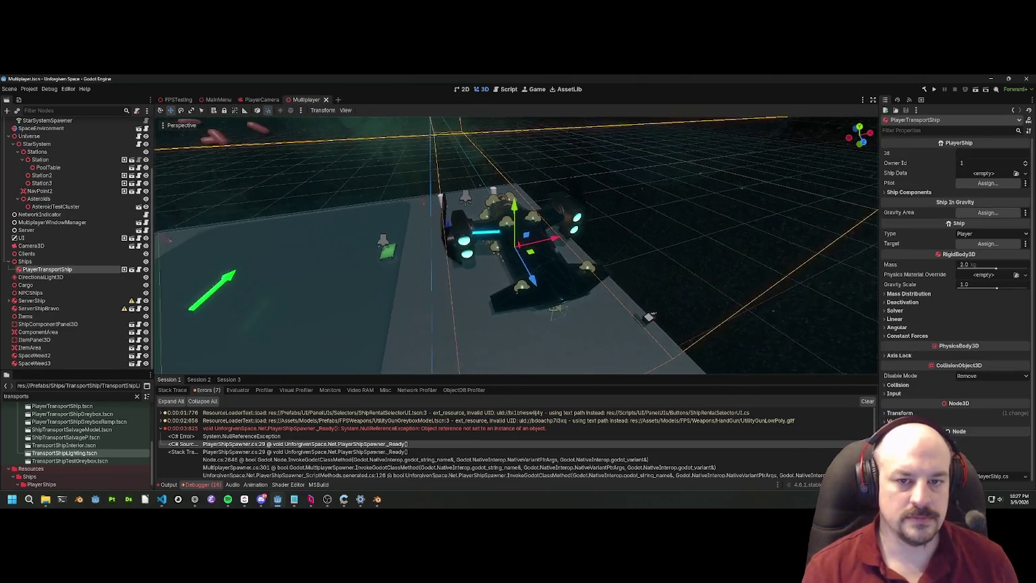
pyautogui.press('w')
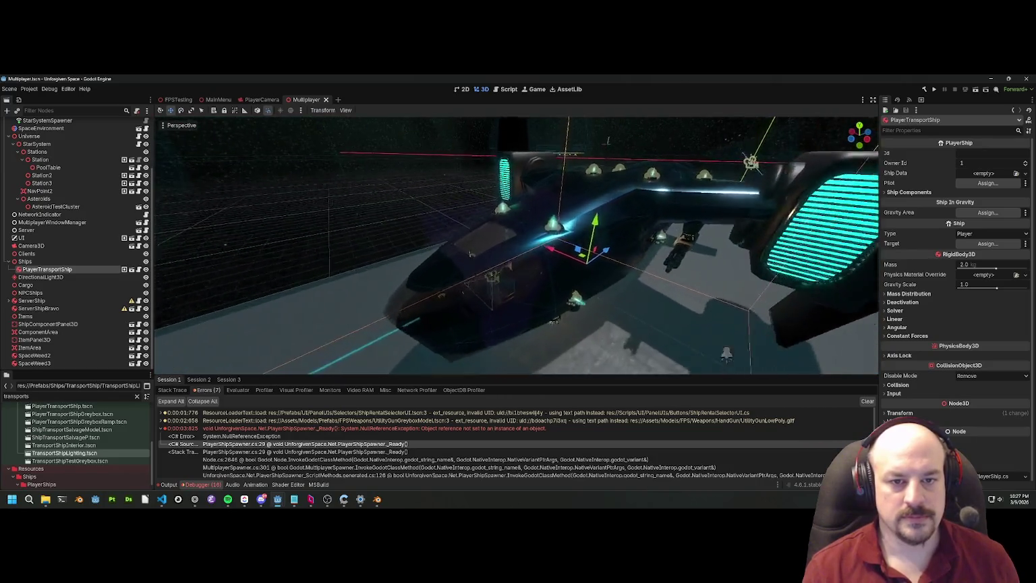
pyautogui.press('w')
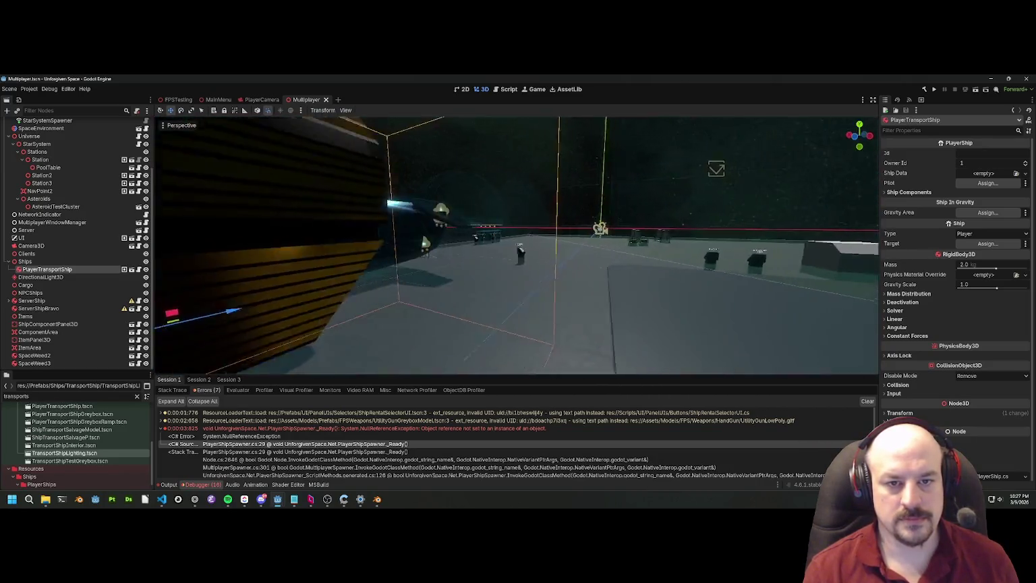
pyautogui.hotkey('ctrl', 's')
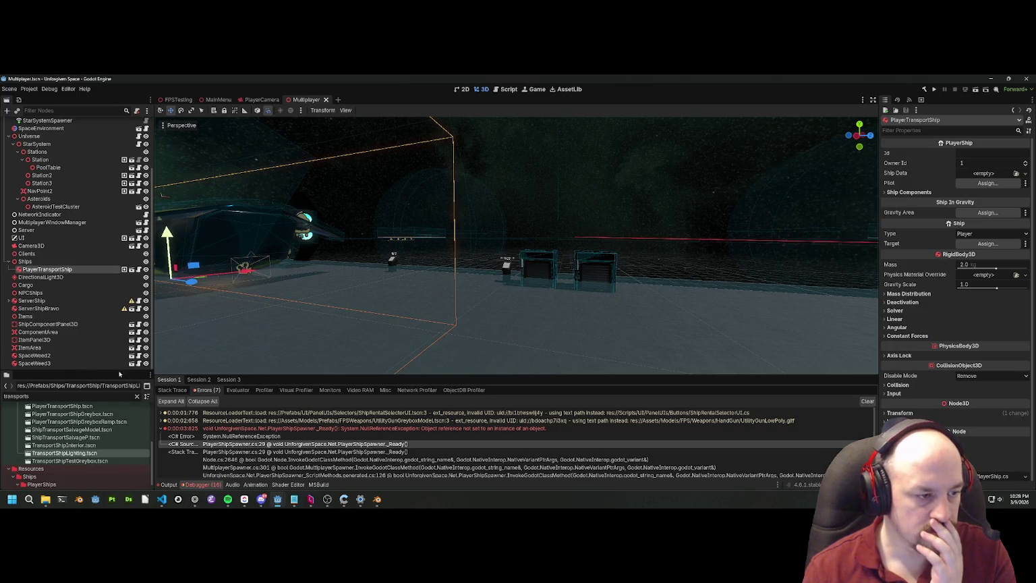
# Step: Enlarge the FileSystem and error docks, open TransportShipInterior.tscn framed, then switch to VS Code
pyautogui.moveTo(113, 370); pyautogui.dragTo(114, 305)
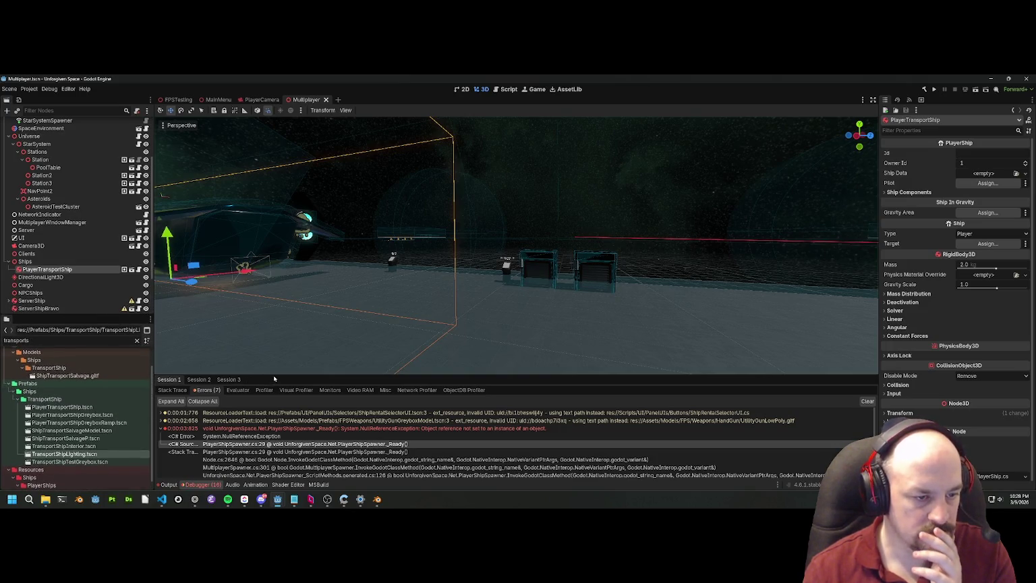
pyautogui.moveTo(272, 374); pyautogui.dragTo(273, 285)
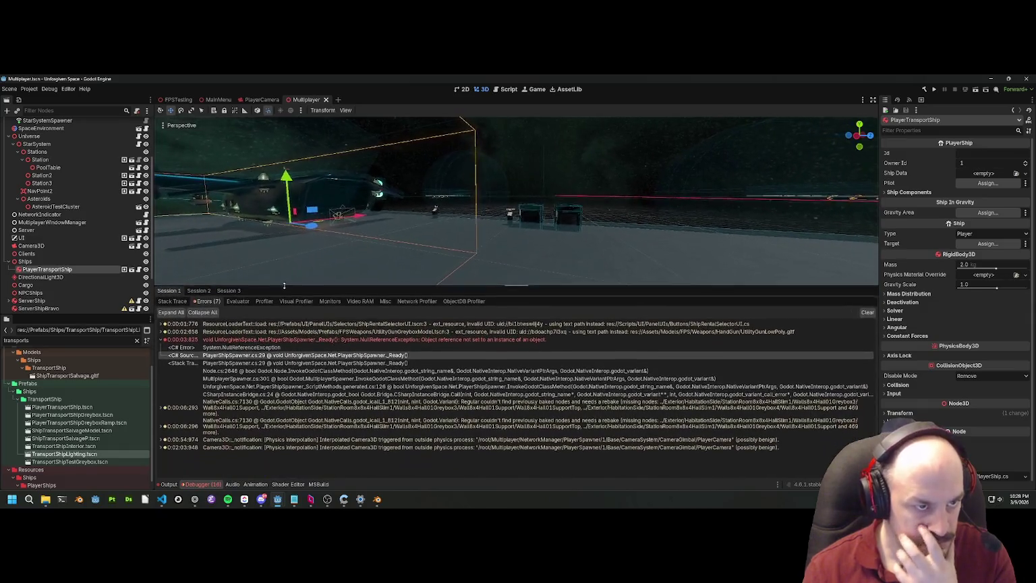
pyautogui.scroll(-1, 71, 439)
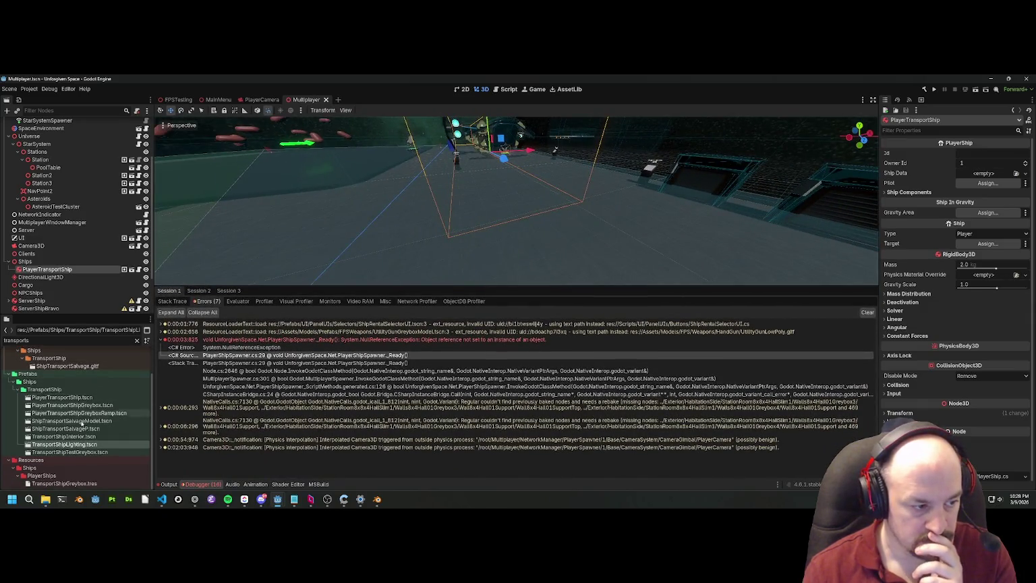
pyautogui.doubleClick(71, 437)
pyautogui.press('f')
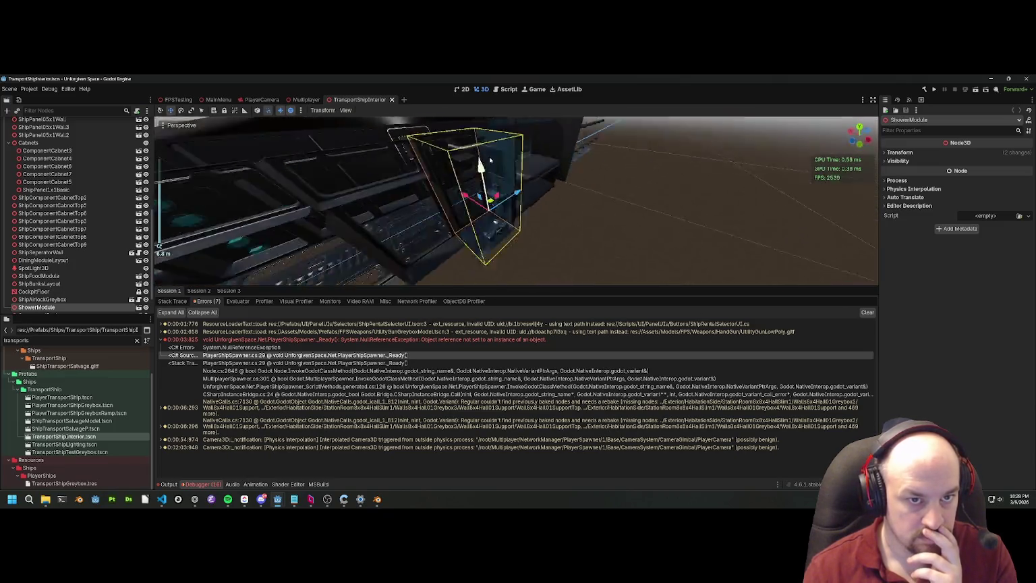
pyautogui.scroll(-5, 490, 160)
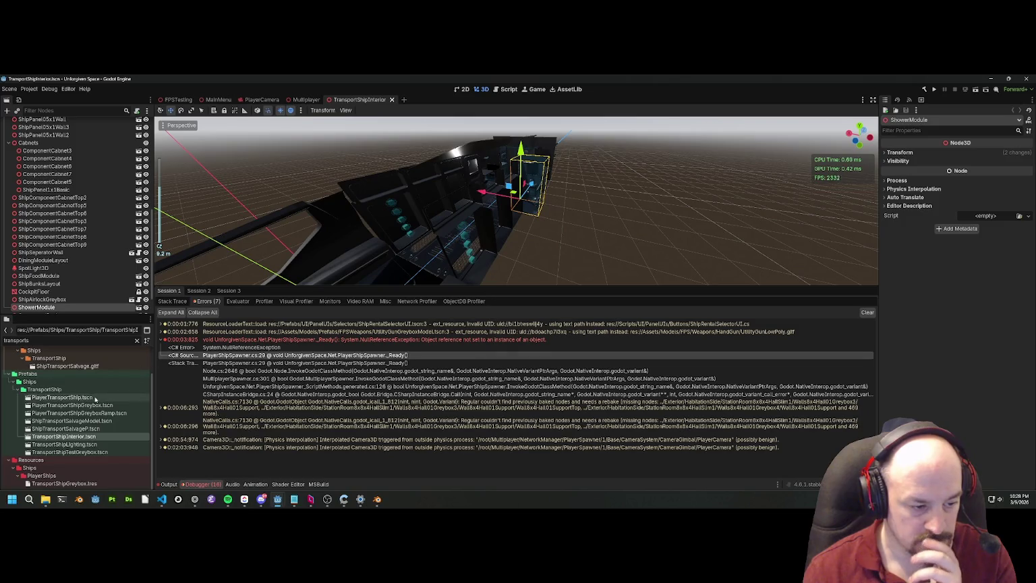
pyautogui.click(161, 500)
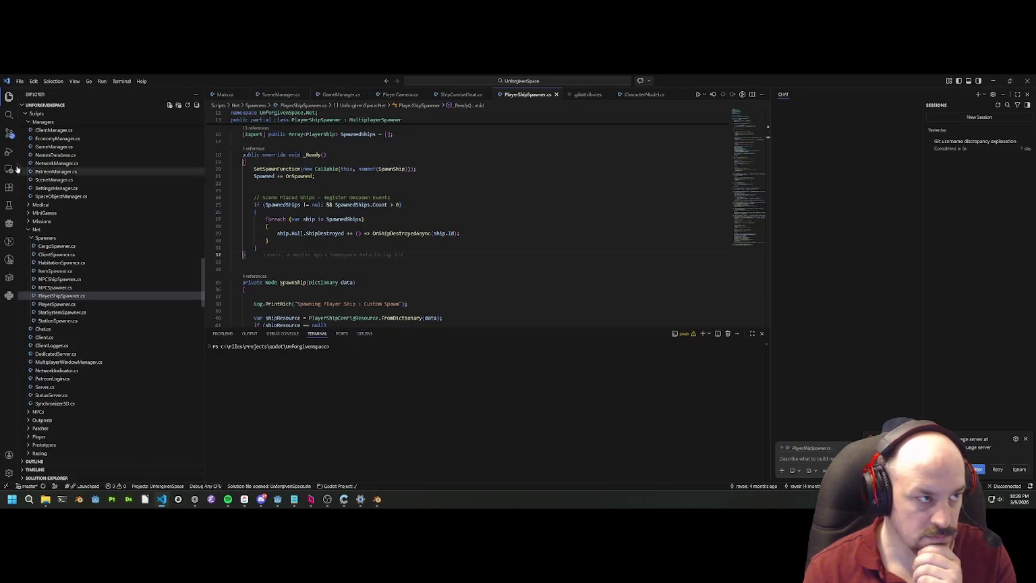
# Step: Commit the changes as 'Redid Ship Lighting for Transport Ship' and return to Godot
pyautogui.click(9, 133)
pyautogui.click(89, 115)
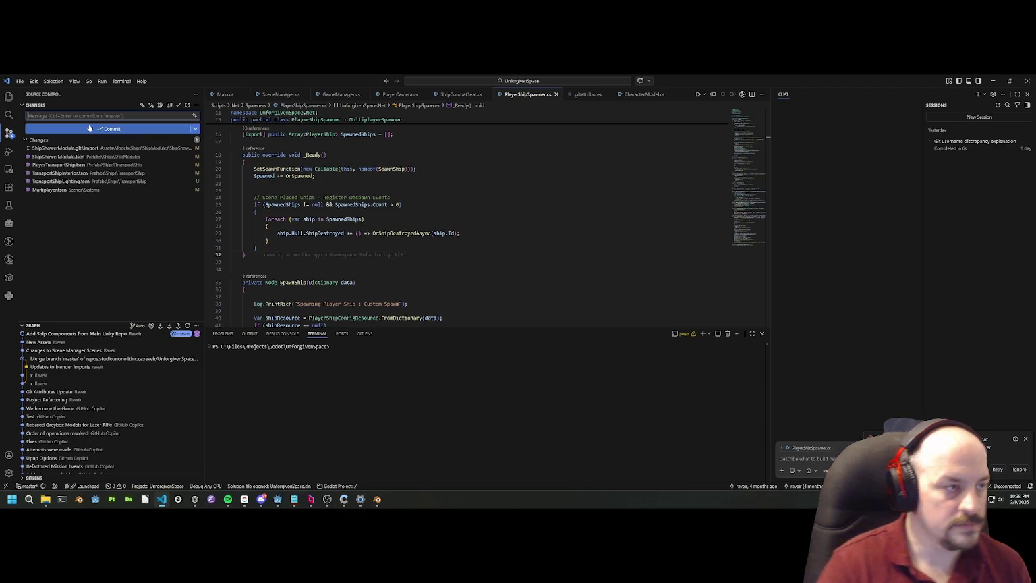
pyautogui.write('Redid Ship ')
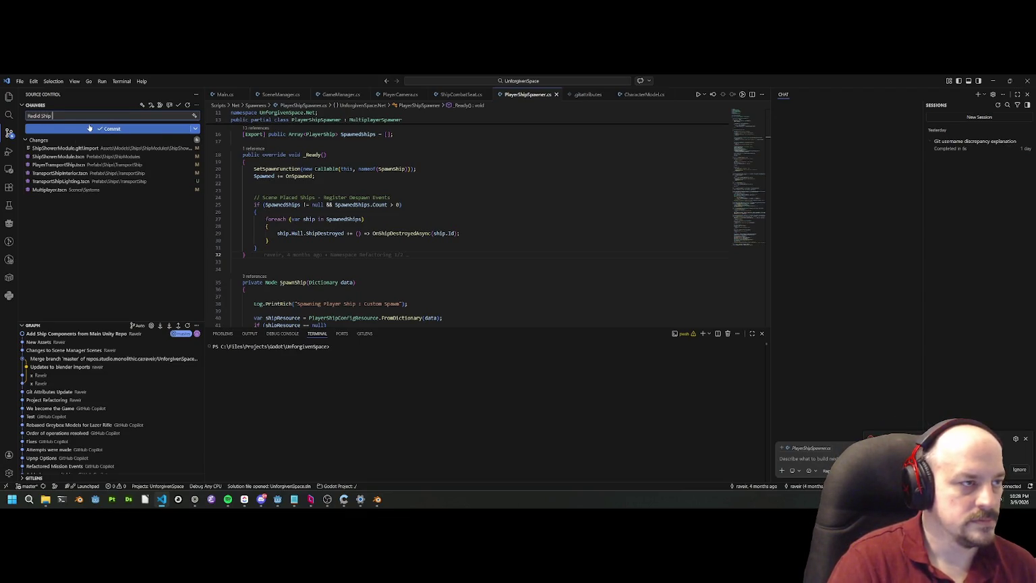
pyautogui.write('Lighting f')
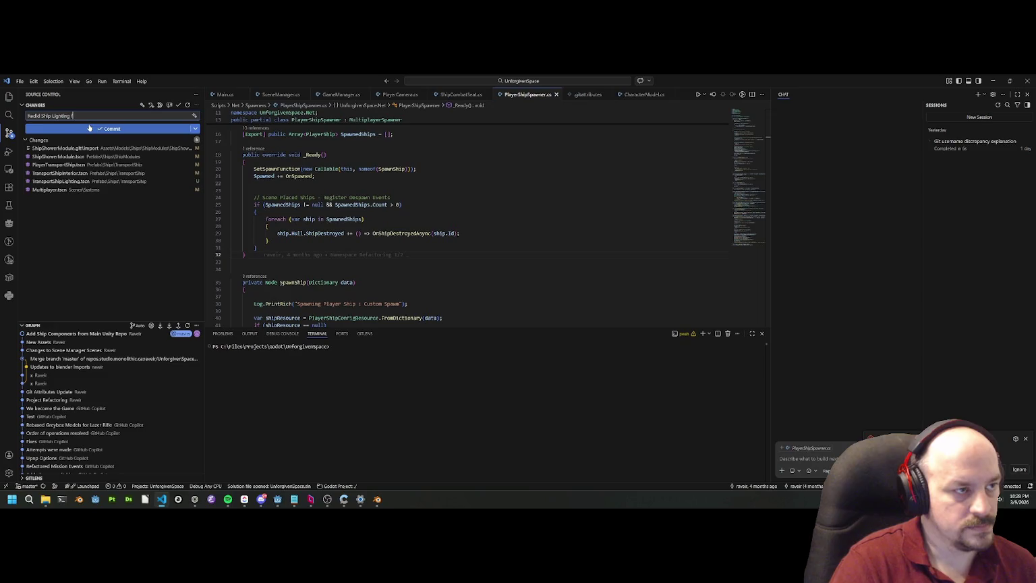
pyautogui.write('or Transport Ship')
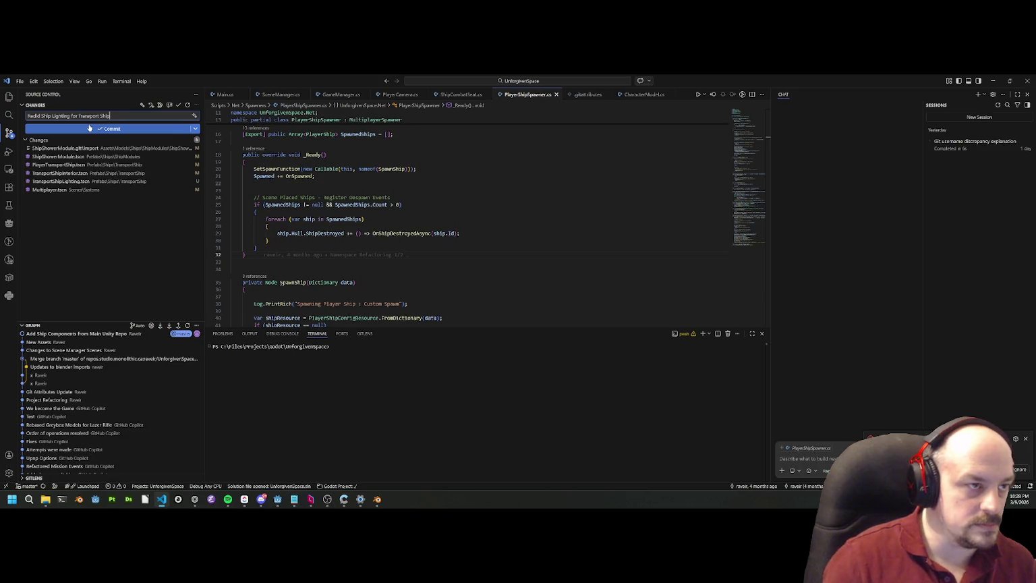
pyautogui.click(89, 127)
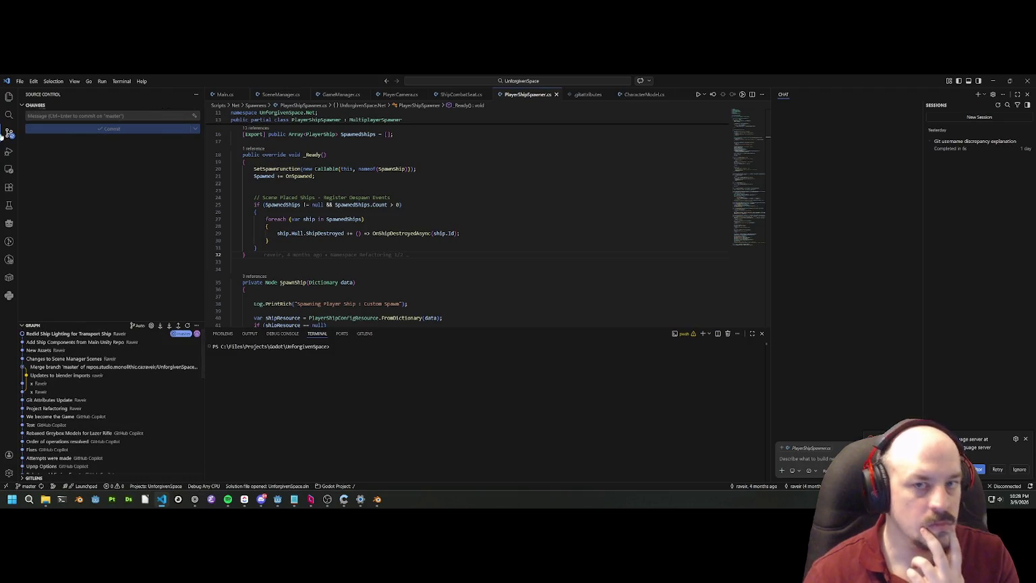
pyautogui.click(992, 80)
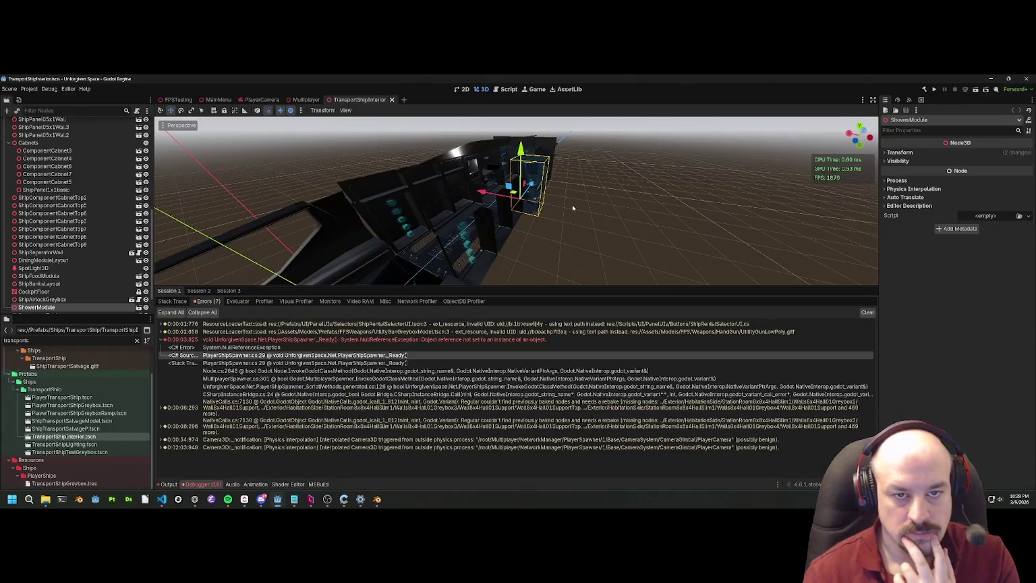
# Step: Frame and orbit around the ShowerModule, then close the TransportShipInterior tab
pyautogui.scroll(5, 572, 208)
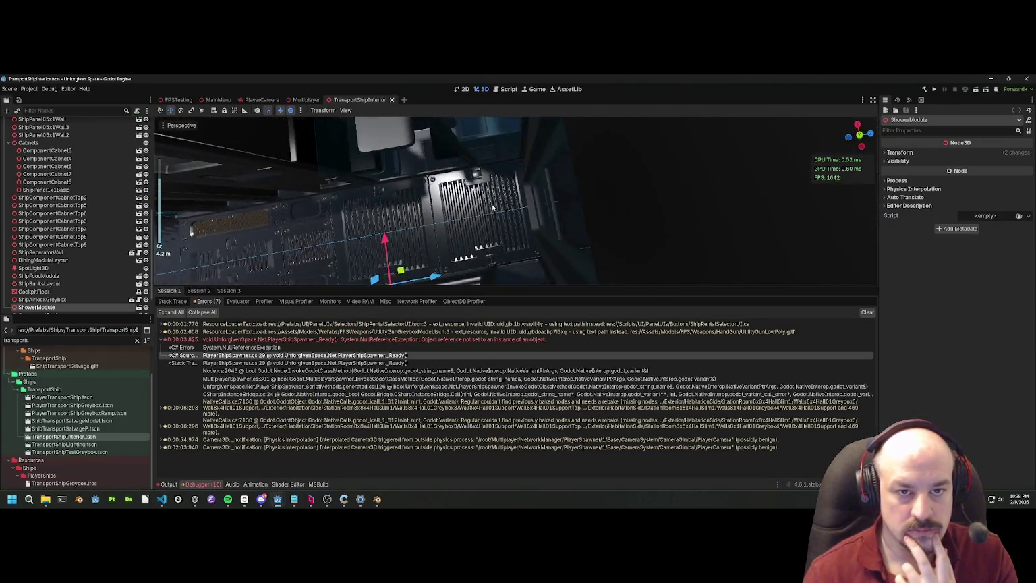
pyautogui.press('f')
pyautogui.moveTo(494, 159)
pyautogui.mouseDown()
pyautogui.moveTo(519, 196)
pyautogui.moveTo(538, 148)
pyautogui.moveTo(404, 99)
pyautogui.mouseUp()
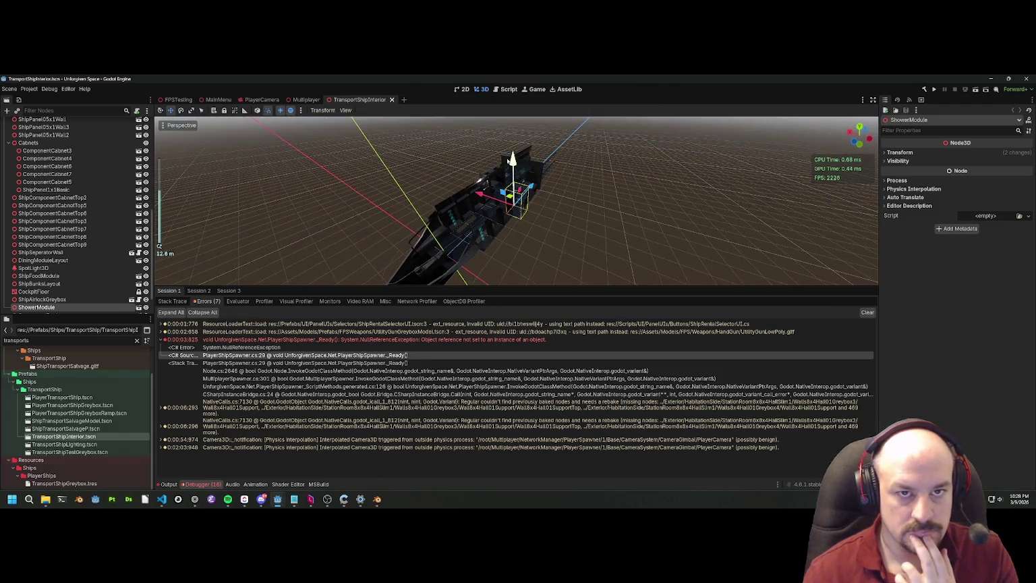
pyautogui.click(392, 100)
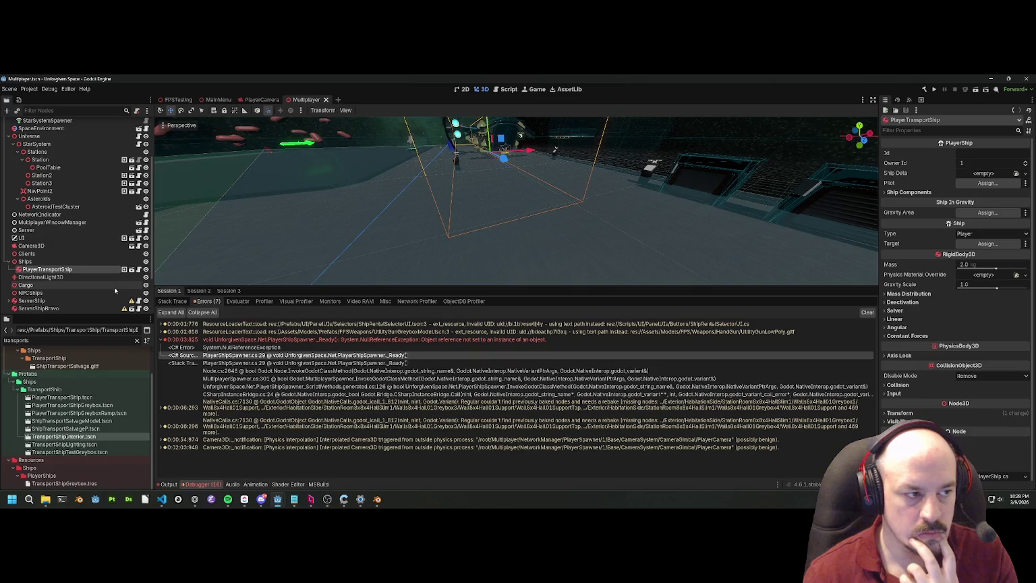
# Step: Select the PlayerShipSpawner node after checking the Ships, PlayerSpawner and ClientSpawner nodes
pyautogui.click(26, 261)
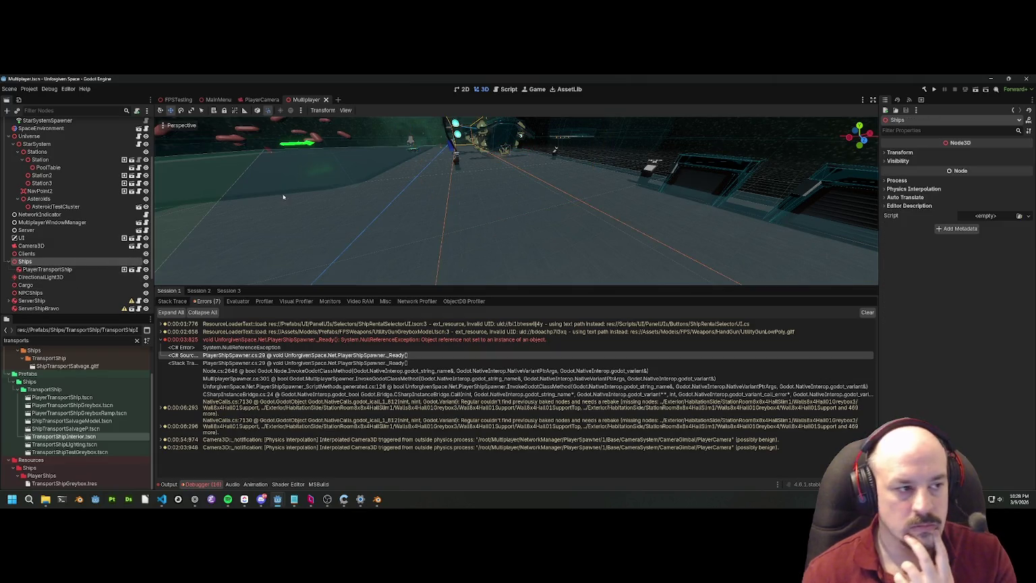
pyautogui.scroll(3, 67, 195)
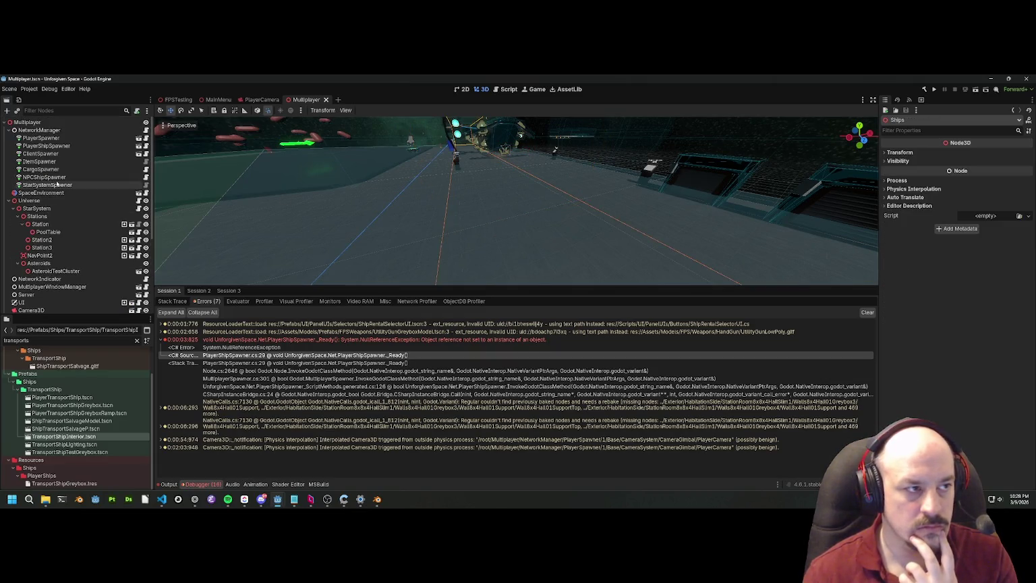
pyautogui.click(42, 139)
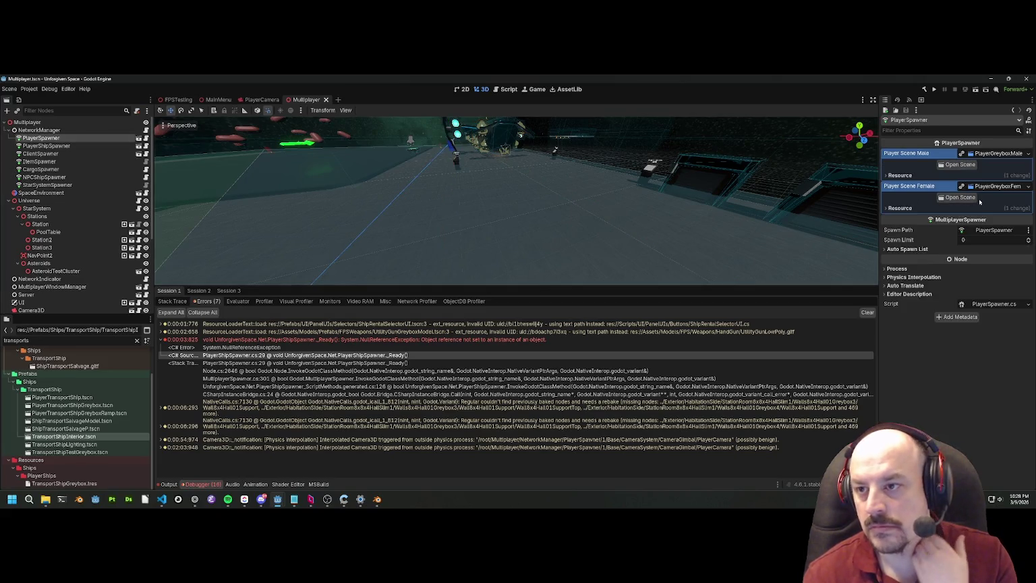
pyautogui.click(41, 177)
pyautogui.click(42, 153)
pyautogui.click(46, 146)
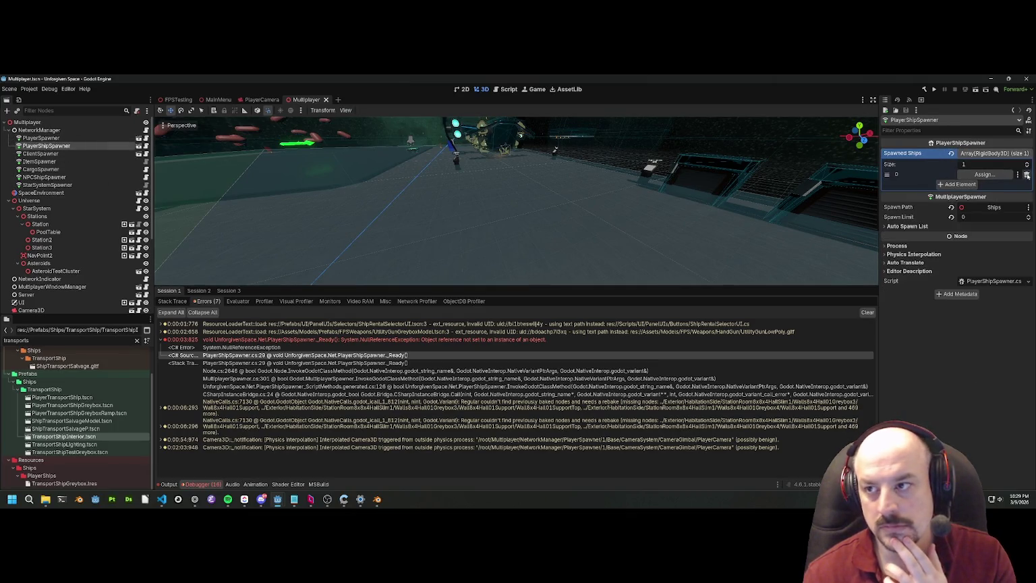
# Step: Remove the only Spawned Ships entry, save Multiplayer.tscn, and open the PlayerShipSpawner.cs:29 error
pyautogui.click(1026, 174)
pyautogui.scroll(2, 575, 176)
pyautogui.scroll(-5, 710, 163)
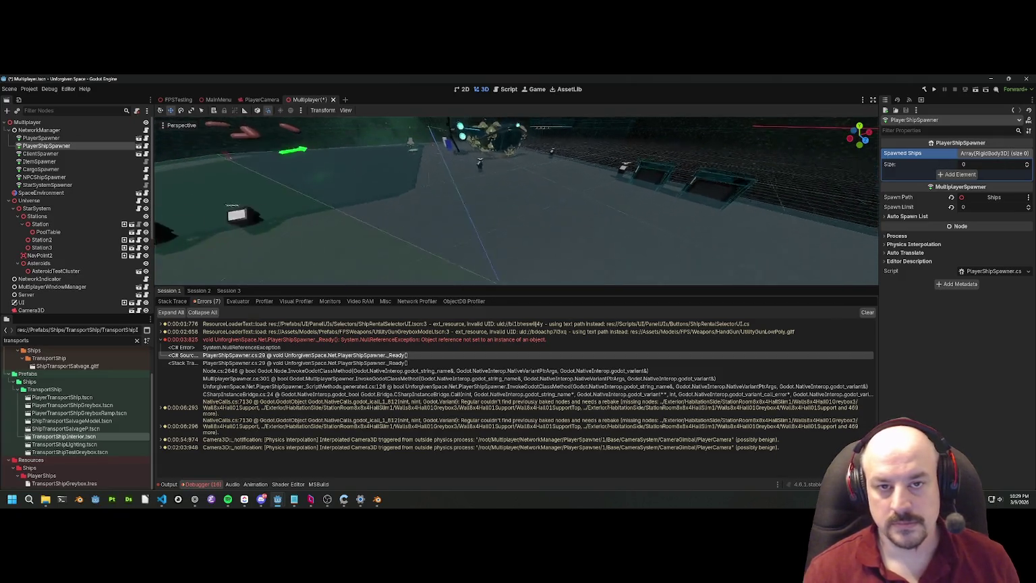
pyautogui.hotkey('ctrl', 's')
pyautogui.scroll(2, 600, 177)
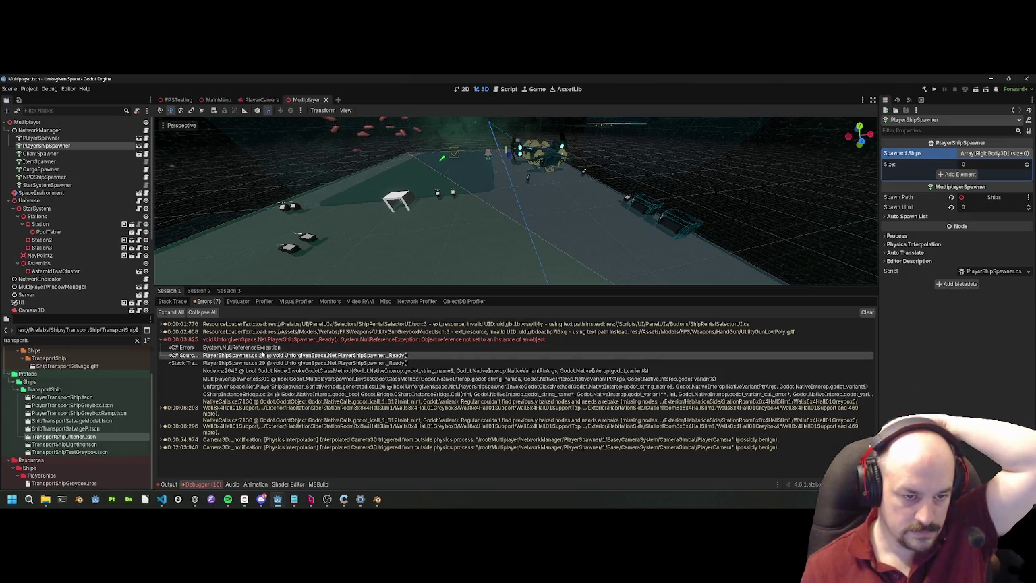
pyautogui.click(257, 356)
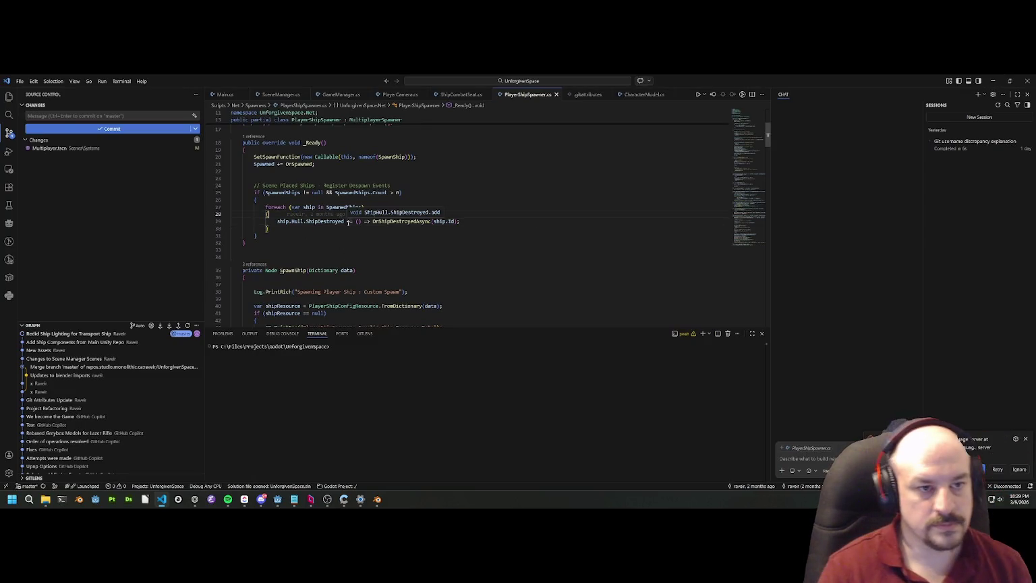
# Step: Add an IsInstanceValid continue guard above the ShipDestroyed hookup in the foreach loop
pyautogui.press('Return')
pyautogui.press('Return')
pyautogui.press('Up')
pyautogui.press('Up')
pyautogui.write('ship')
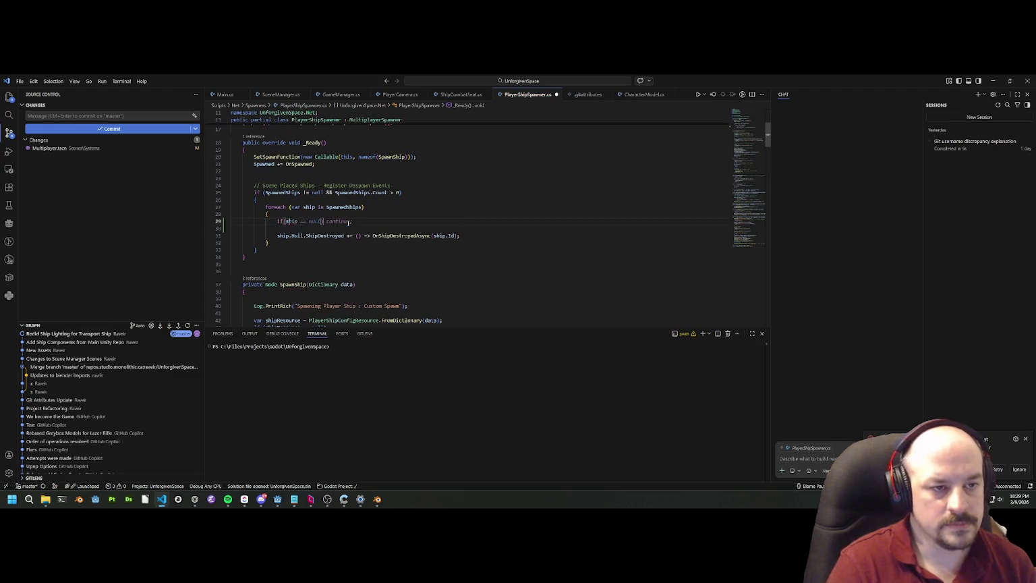
pyautogui.press('BackSpace')
pyautogui.press('BackSpace')
pyautogui.press('BackSpace')
pyautogui.write('isin')
pyautogui.press('Down')
pyautogui.press('Down')
pyautogui.press('Tab')
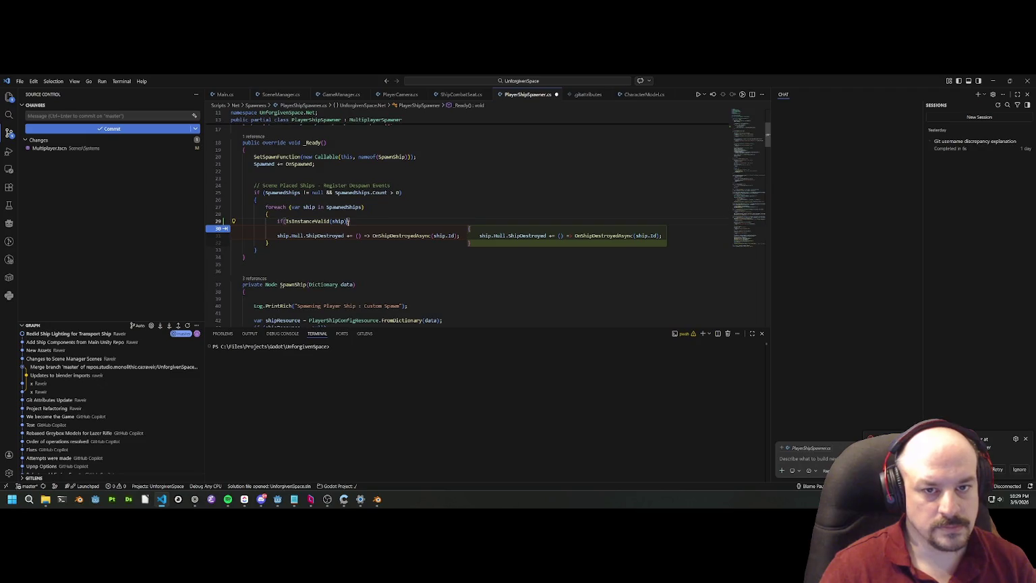
pyautogui.press('Tab')
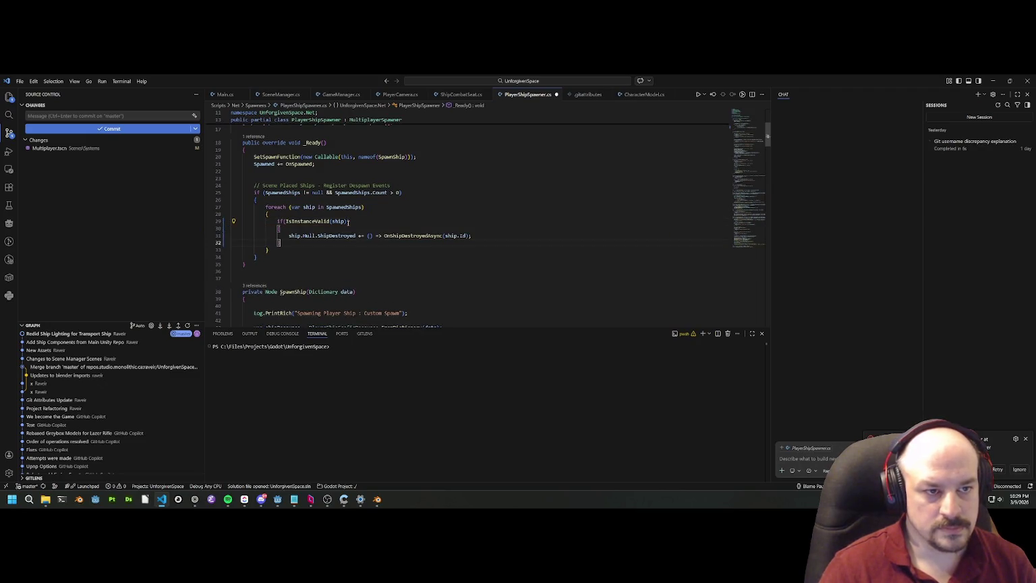
pyautogui.press('Tab')
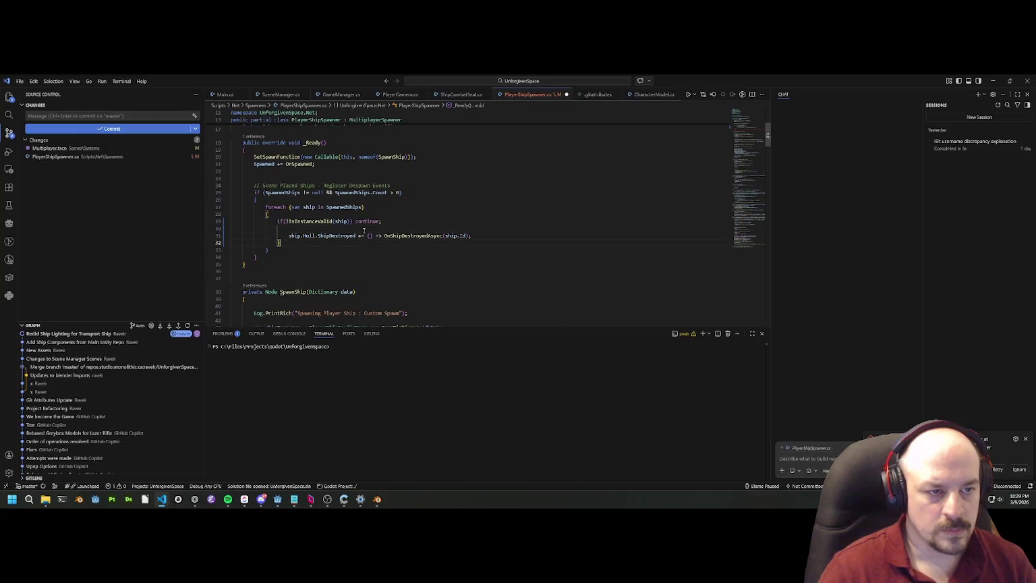
pyautogui.press('Tab')
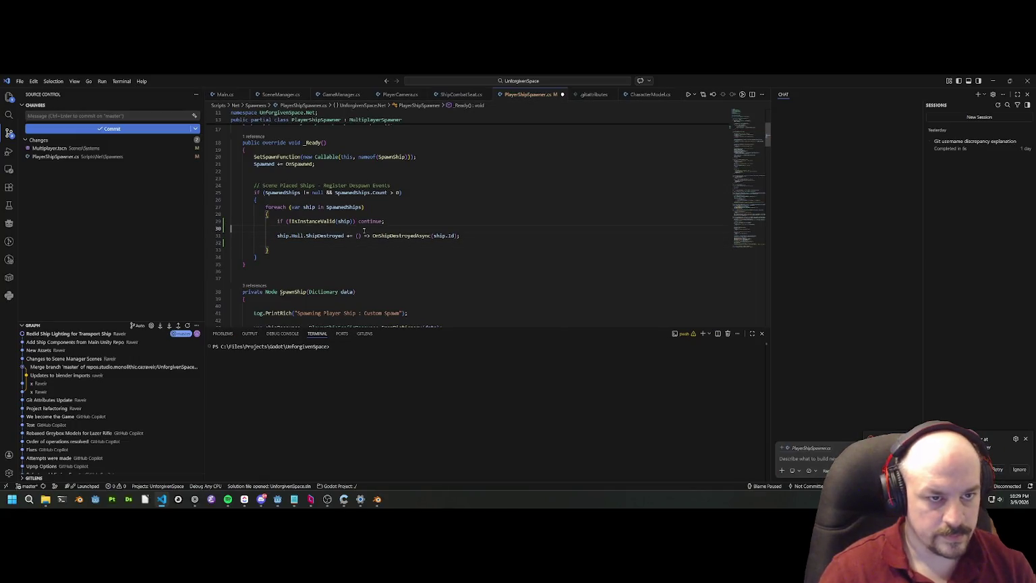
# Step: Extend the guard to 'ship == null || !IsInstanceValid(ship)', save the file, and return to Godot
pyautogui.click(287, 221)
pyautogui.write('!')
pyautogui.write('ship == null')
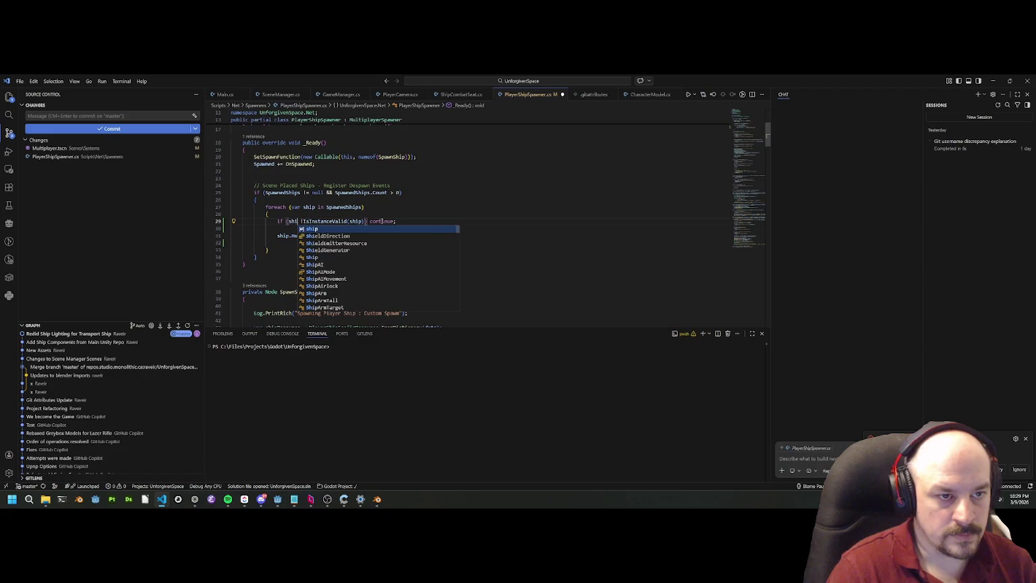
pyautogui.write(' ||')
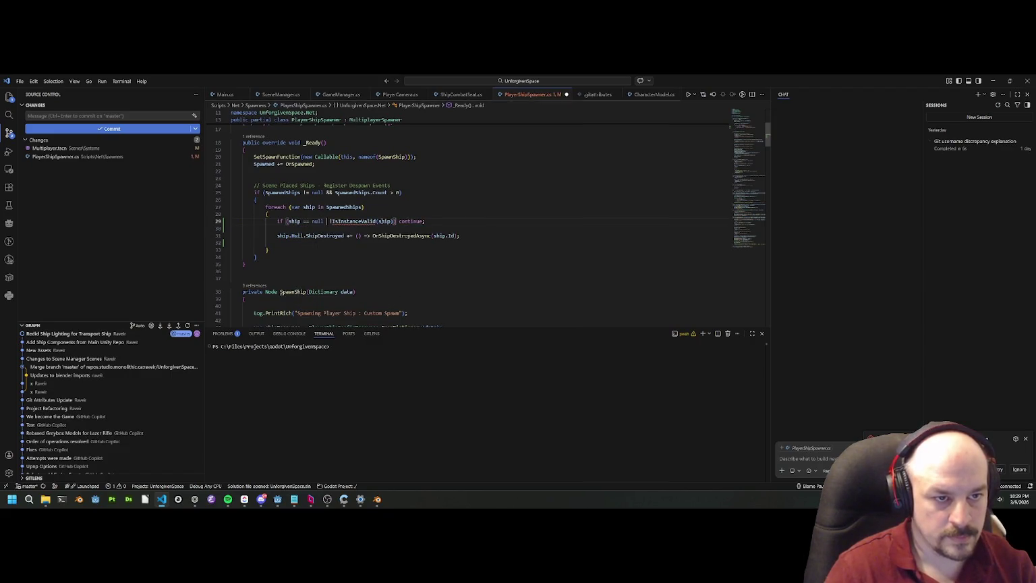
pyautogui.press('Delete')
pyautogui.press('Down')
pyautogui.click(470, 213)
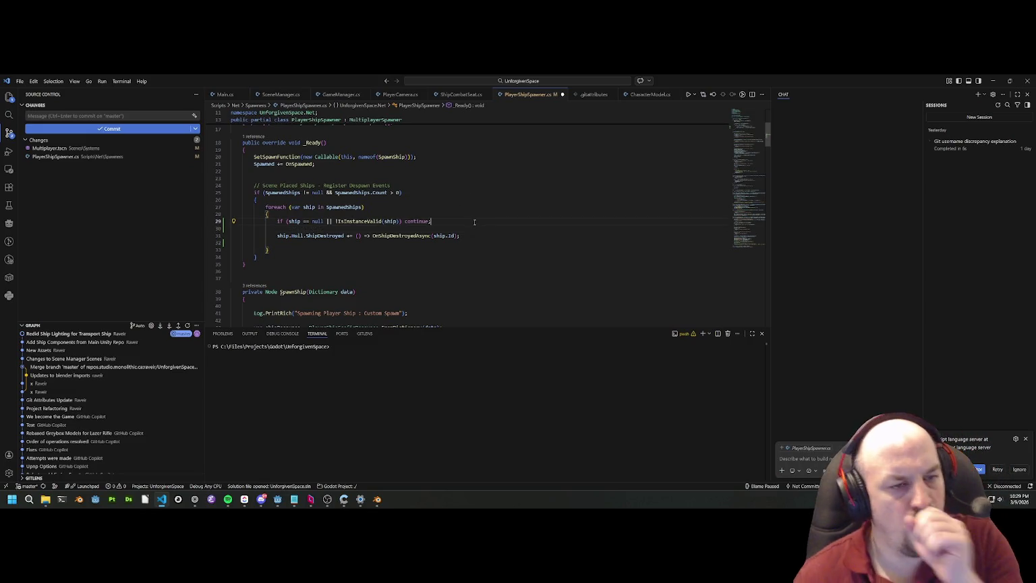
pyautogui.click(462, 203)
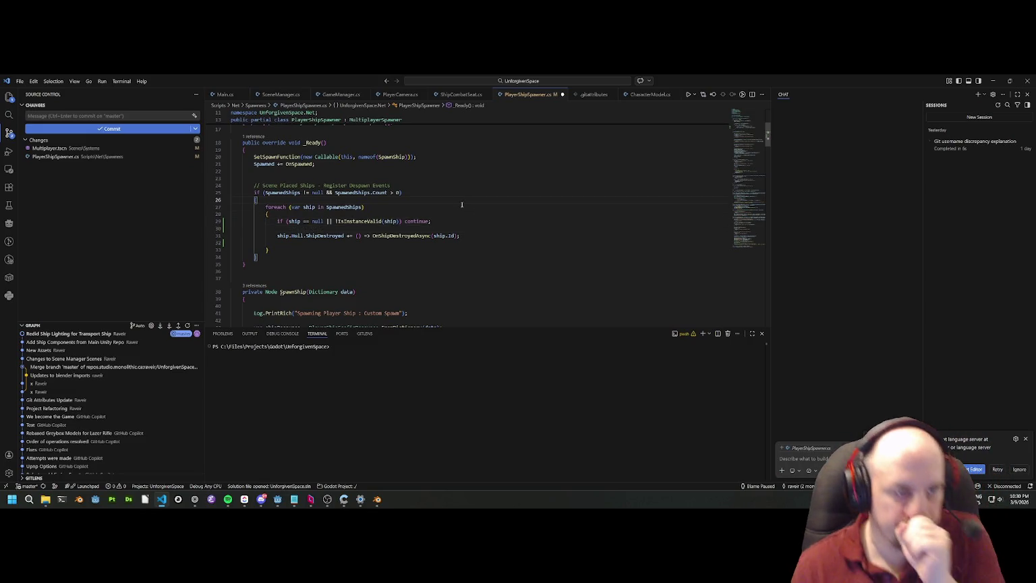
pyautogui.hotkey('ctrl', 's')
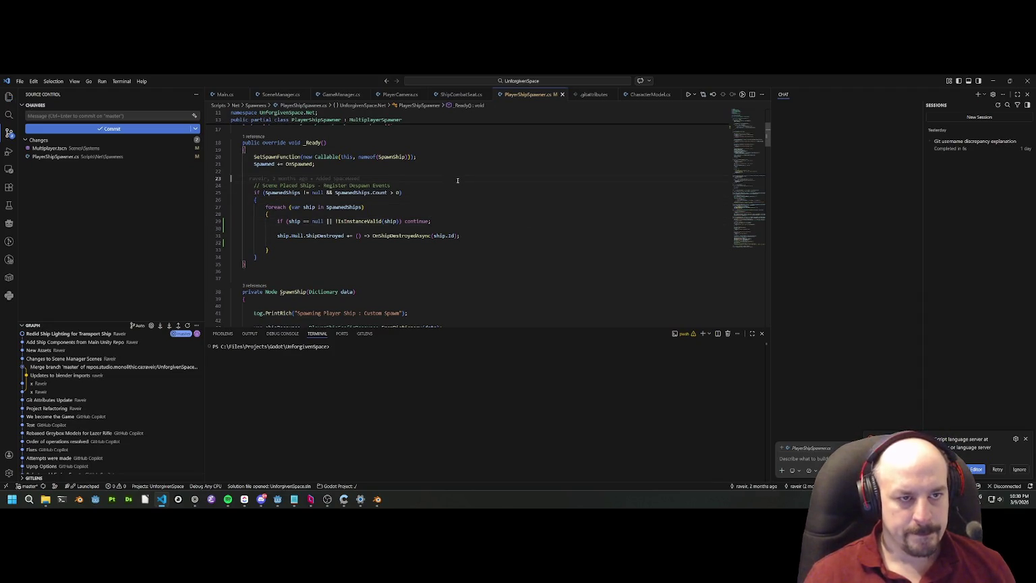
pyautogui.hotkey('alt', 'Tab')
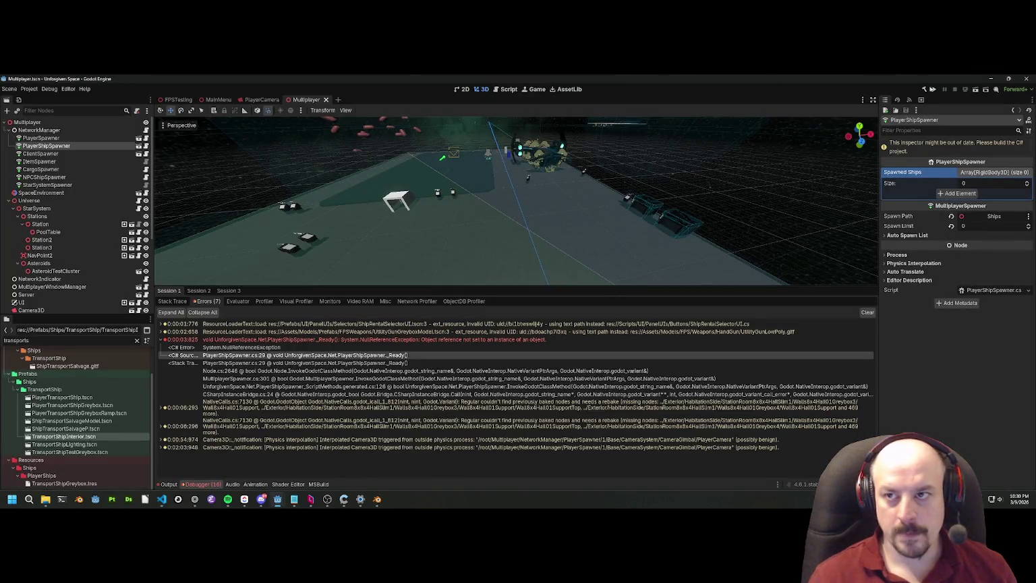
# Step: Rebuild the C# project and enlarge the 3D viewport
pyautogui.click(923, 90)
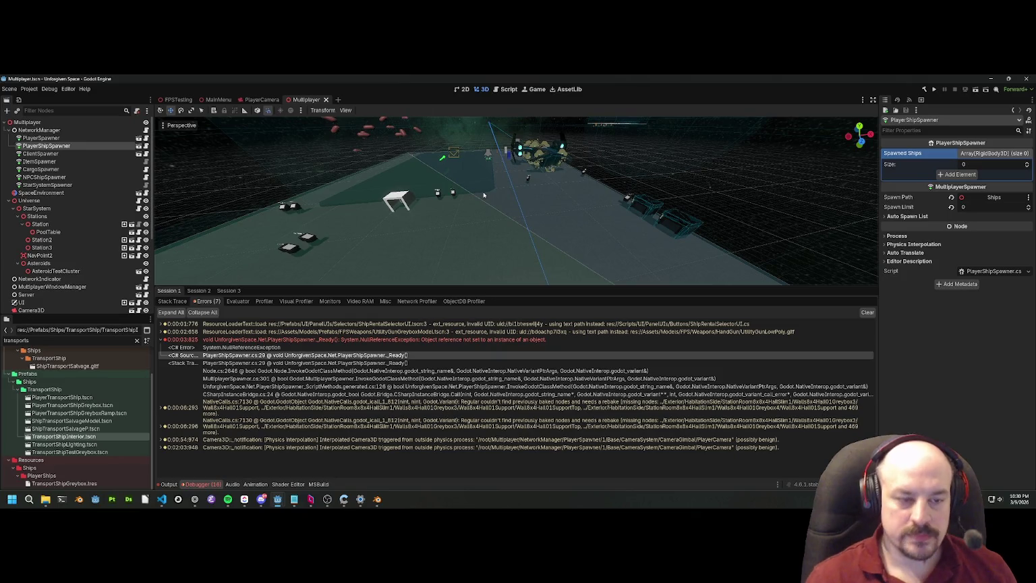
pyautogui.moveTo(546, 286); pyautogui.dragTo(545, 340)
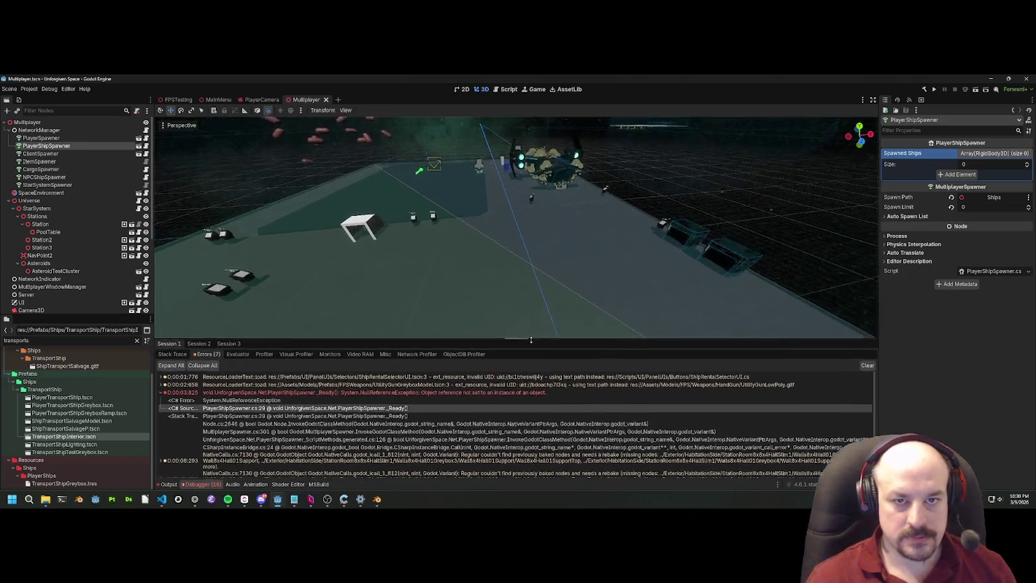
pyautogui.moveTo(311, 329); pyautogui.dragTo(311, 329)
# Step: Filter the FileSystem for 'systemstes' and open SystemsTestScene.tscn
pyautogui.doubleClick(39, 340)
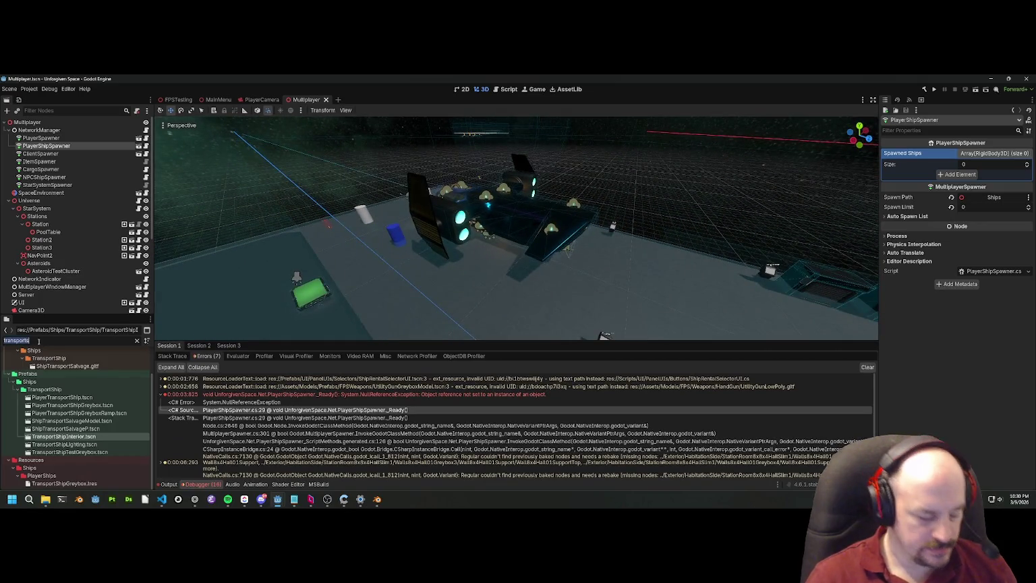
pyautogui.write('testc')
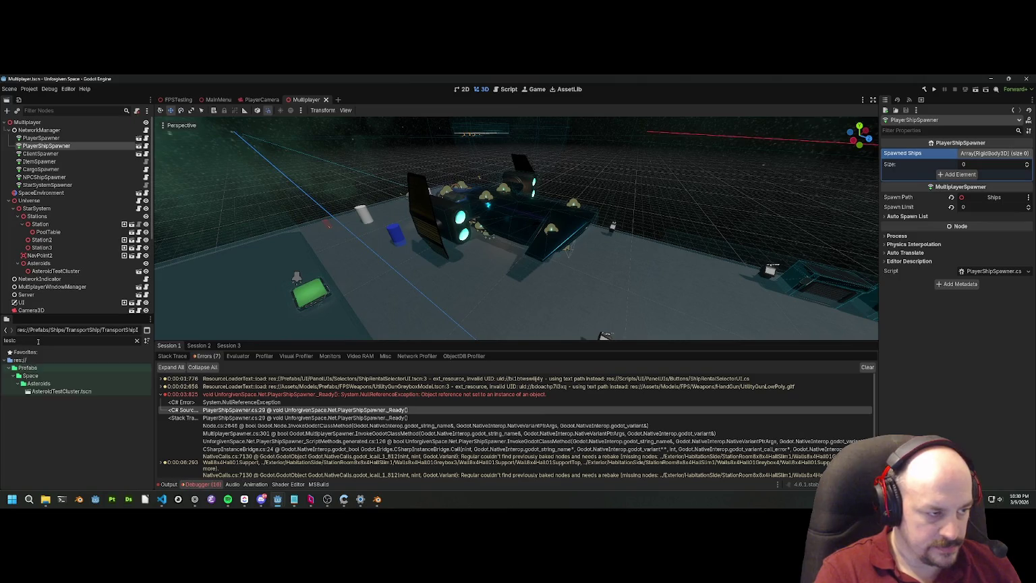
pyautogui.press('BackSpace')
pyautogui.press('BackSpace')
pyautogui.write('systemstes')
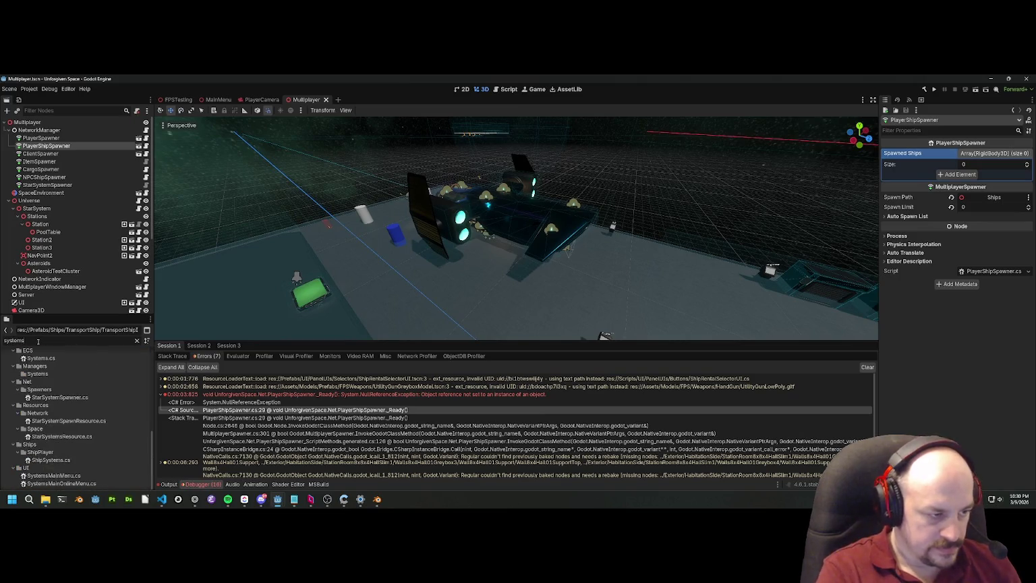
pyautogui.doubleClick(51, 415)
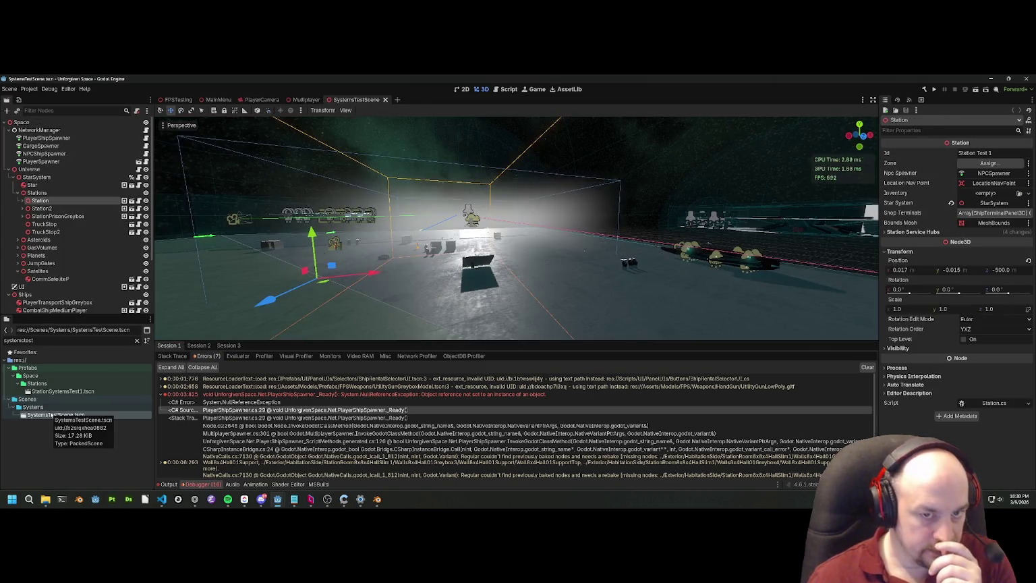
# Step: Drop a PlayerTransportShip.tscn instance into the scene and lower it 9 units along Y
pyautogui.press('w')
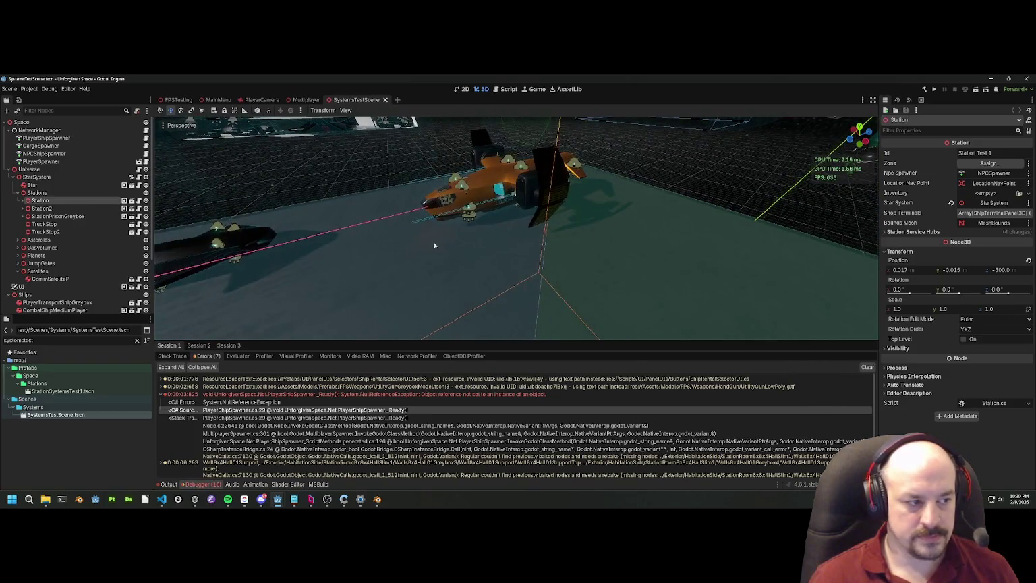
pyautogui.doubleClick(54, 342)
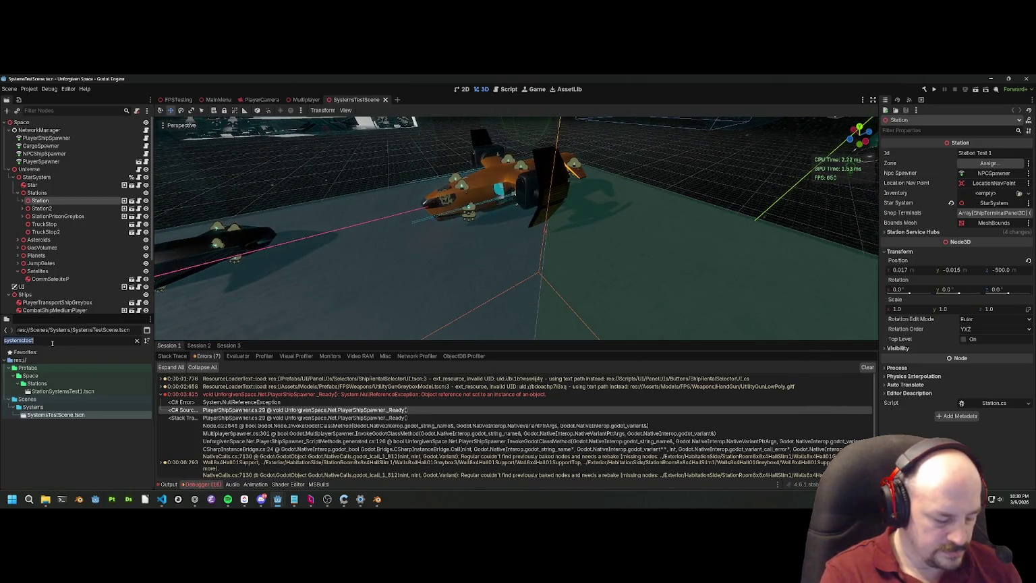
pyautogui.write('transportship')
pyautogui.moveTo(62, 413)
pyautogui.mouseDown()
pyautogui.moveTo(351, 270)
pyautogui.moveTo(533, 283)
pyautogui.moveTo(587, 245)
pyautogui.moveTo(631, 236)
pyautogui.mouseUp()
pyautogui.press('f')
pyautogui.moveTo(323, 317); pyautogui.dragTo(556, 216)
pyautogui.moveTo(459, 194)
pyautogui.mouseDown()
pyautogui.moveTo(560, 186)
pyautogui.moveTo(578, 246)
pyautogui.moveTo(623, 172)
pyautogui.moveTo(705, 180)
pyautogui.moveTo(520, 288)
pyautogui.mouseUp()
# Step: Select the orange PlayerTransportShipGreybox ship and request its deletion
pyautogui.click(435, 219)
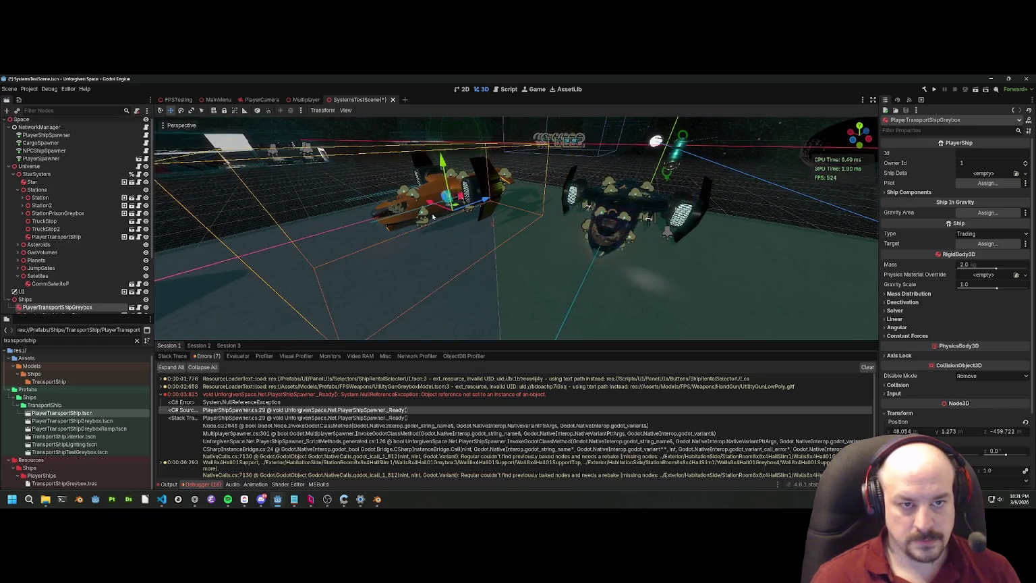
pyautogui.moveTo(570, 211)
pyautogui.mouseDown()
pyautogui.moveTo(405, 235)
pyautogui.moveTo(432, 236)
pyautogui.moveTo(422, 235)
pyautogui.mouseUp()
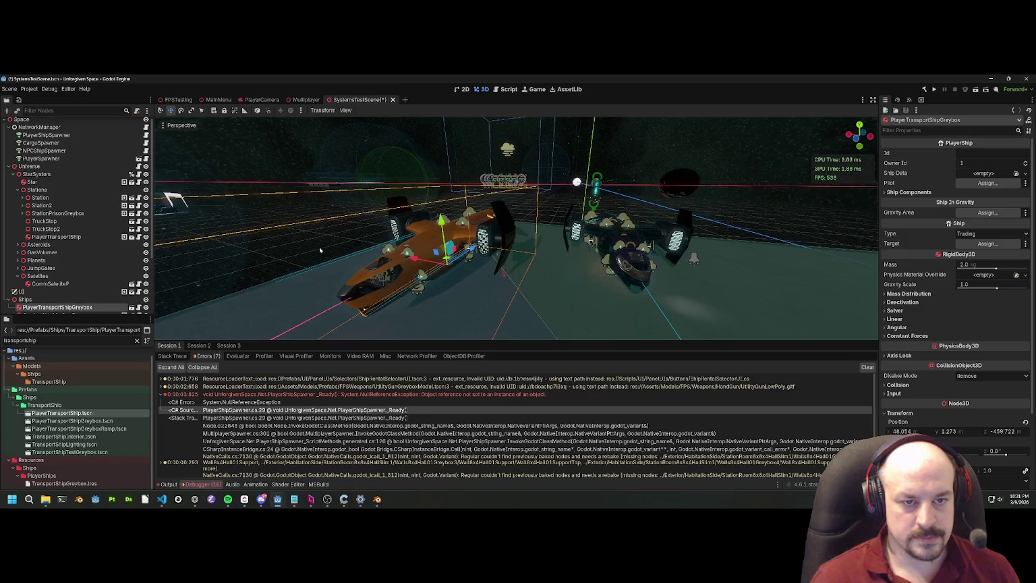
pyautogui.press('Delete')
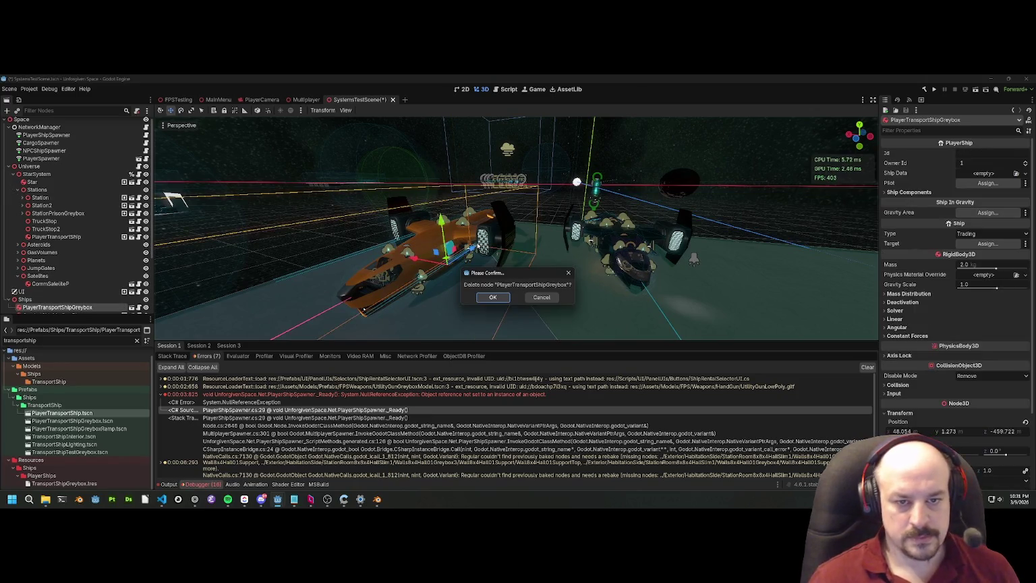
# Step: Delete the greybox ship and shift the transport ship 11 units along X
pyautogui.click(492, 297)
pyautogui.click(620, 265)
pyautogui.moveTo(592, 264); pyautogui.dragTo(438, 243)
# Step: Fly into the ship's interior corridor and back out, then save SystemsTestScene
pyautogui.scroll(5, 438, 243)
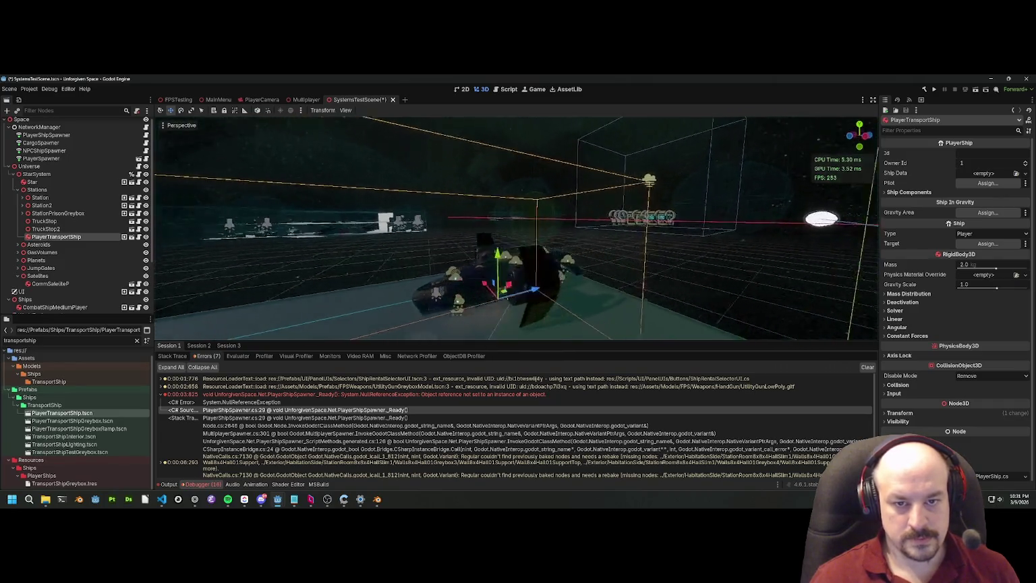
pyautogui.scroll(-4, 528, 249)
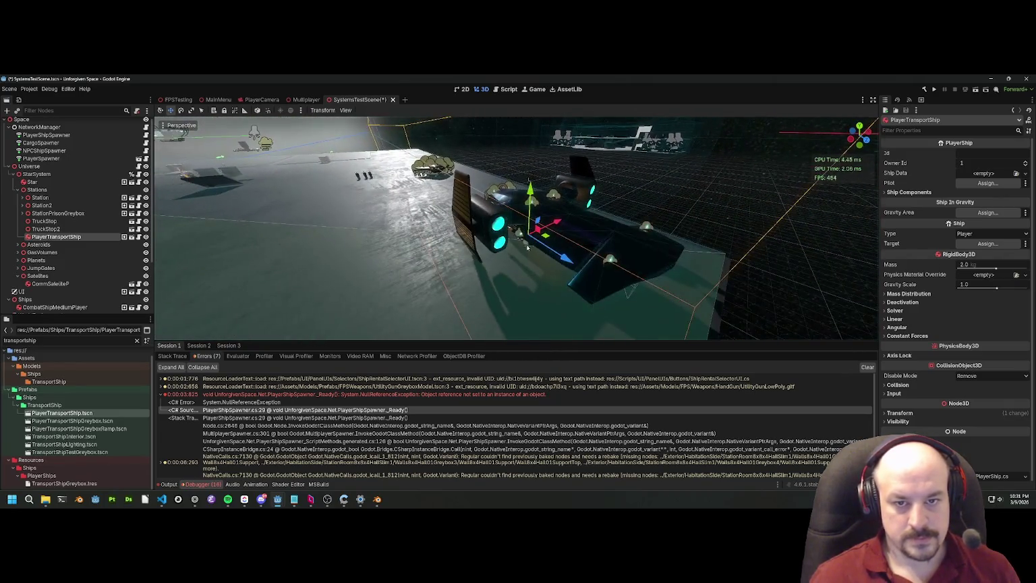
pyautogui.press('w')
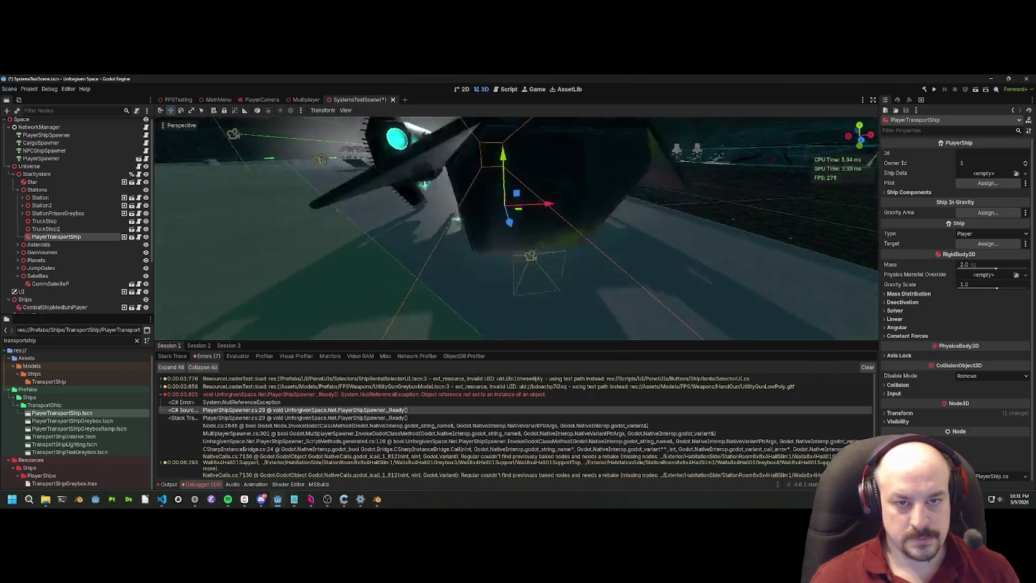
pyautogui.press('s')
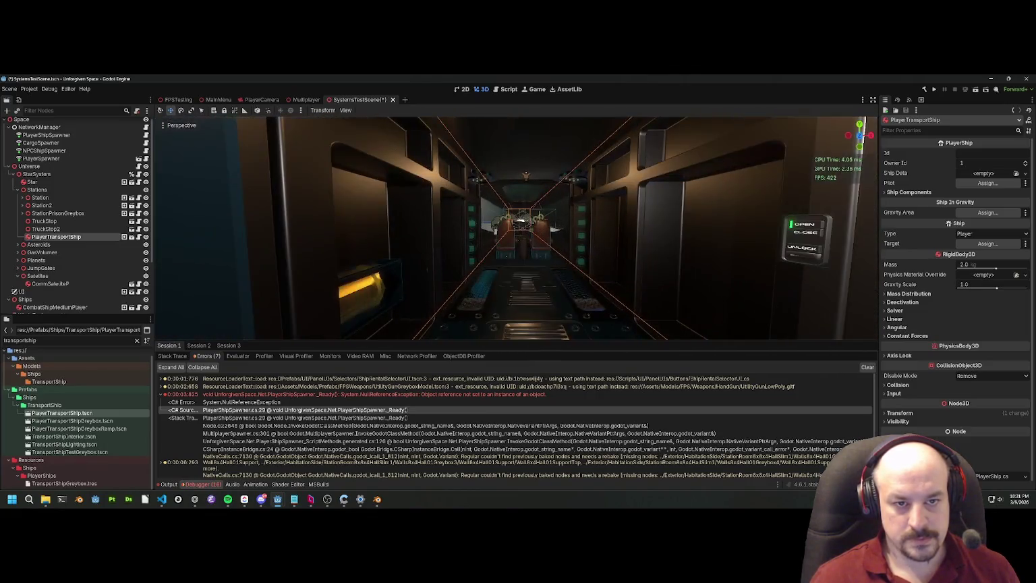
pyautogui.hotkey('ctrl', 's')
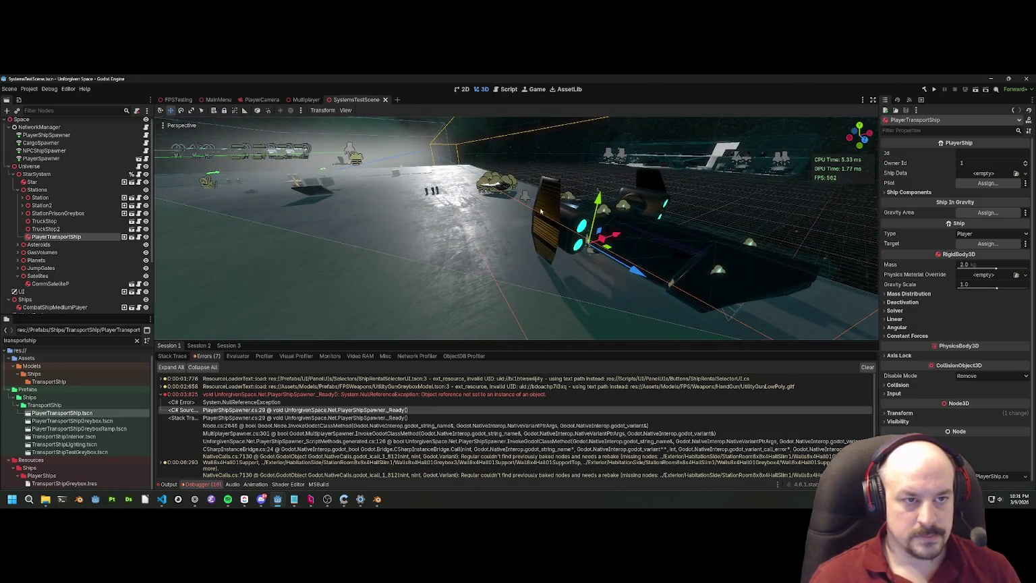
# Step: Fly over the ship's panels for a final look, then switch to the Multiplayer scene
pyautogui.press('s')
pyautogui.press('w')
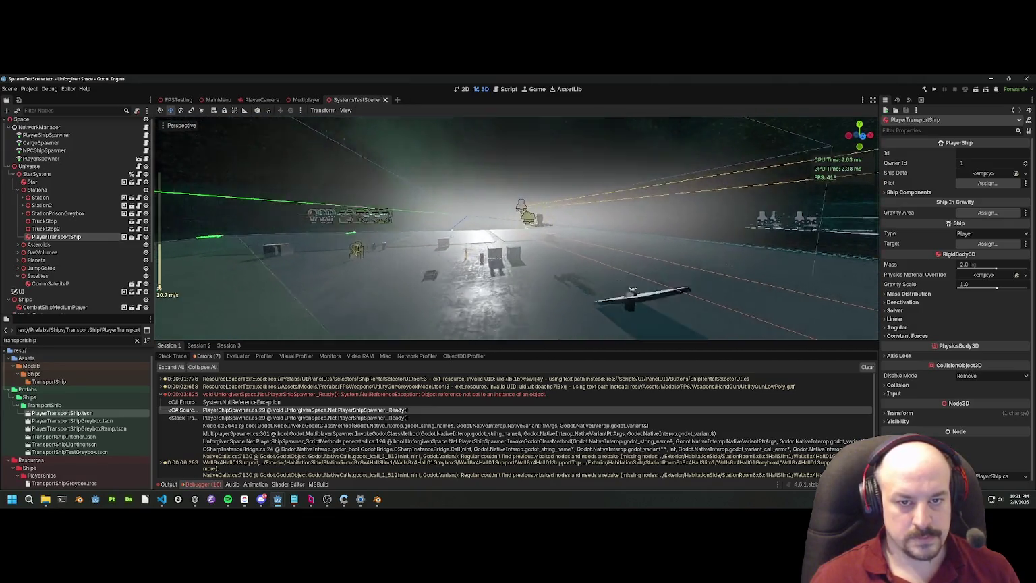
pyautogui.press('s')
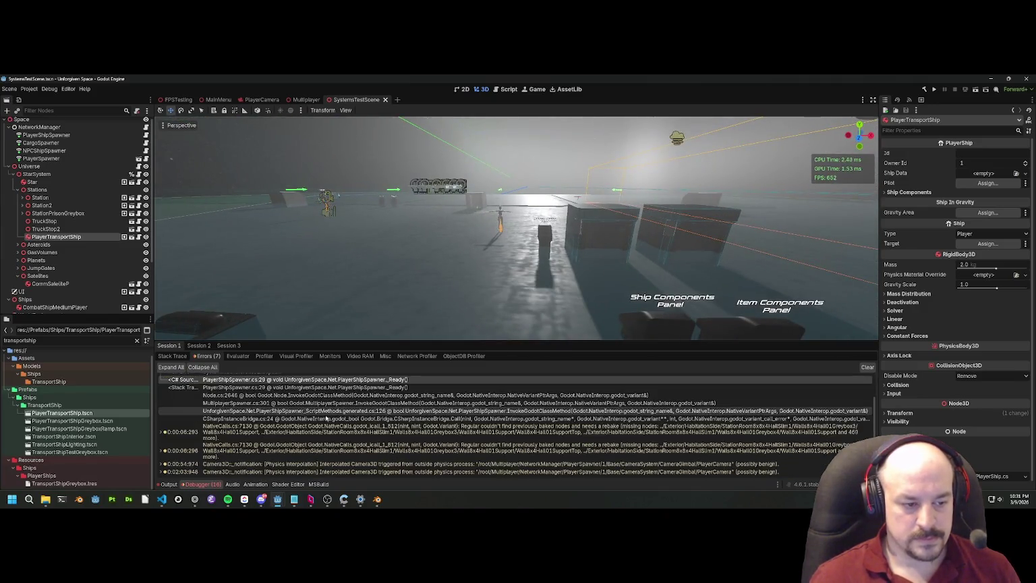
pyautogui.click(307, 101)
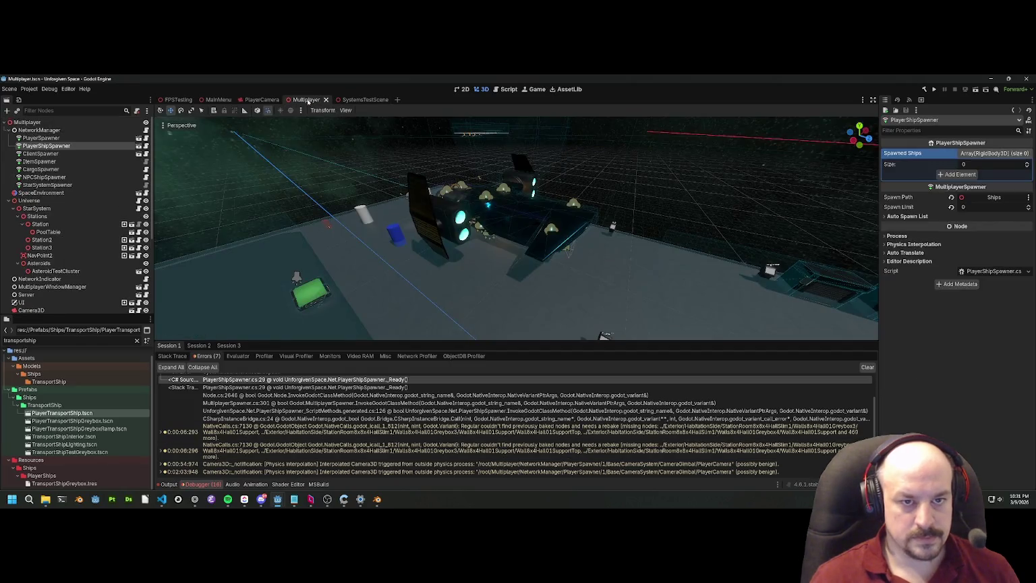
# Step: Fly past the ship's glowing engine, into the cockpit, and back out to the platform
pyautogui.press('w')
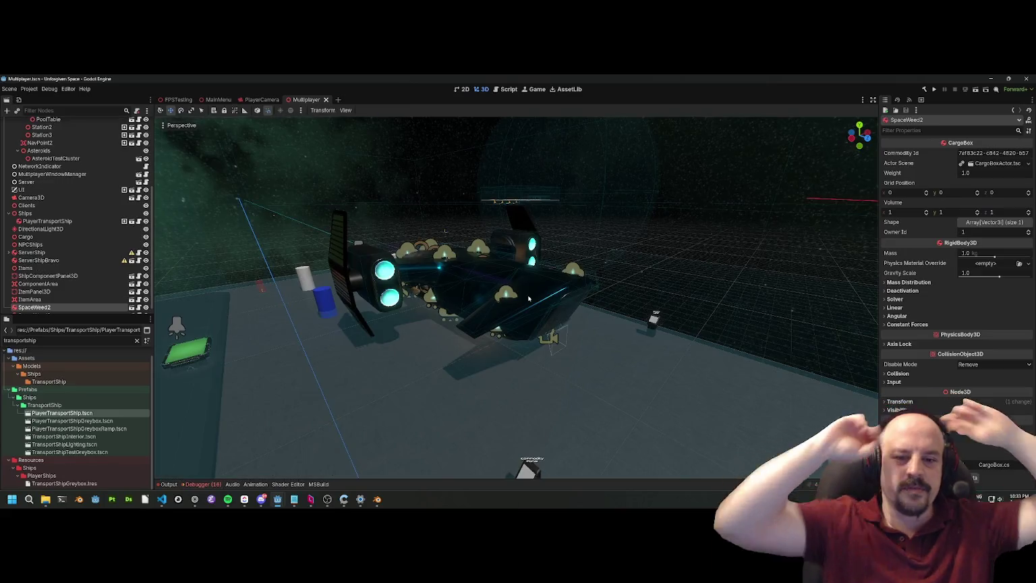
pyautogui.press('w')
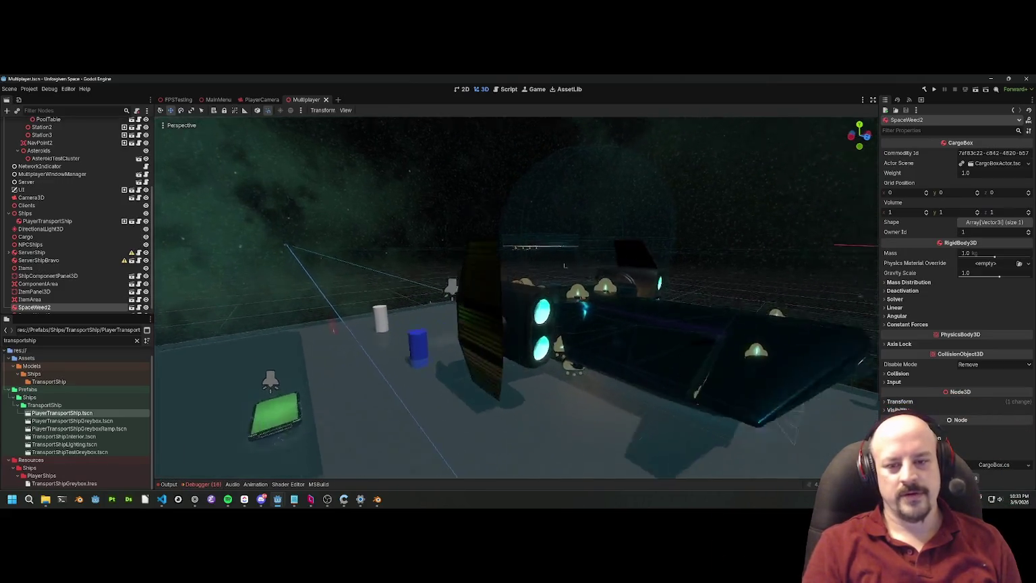
pyautogui.press('s')
pyautogui.press('w')
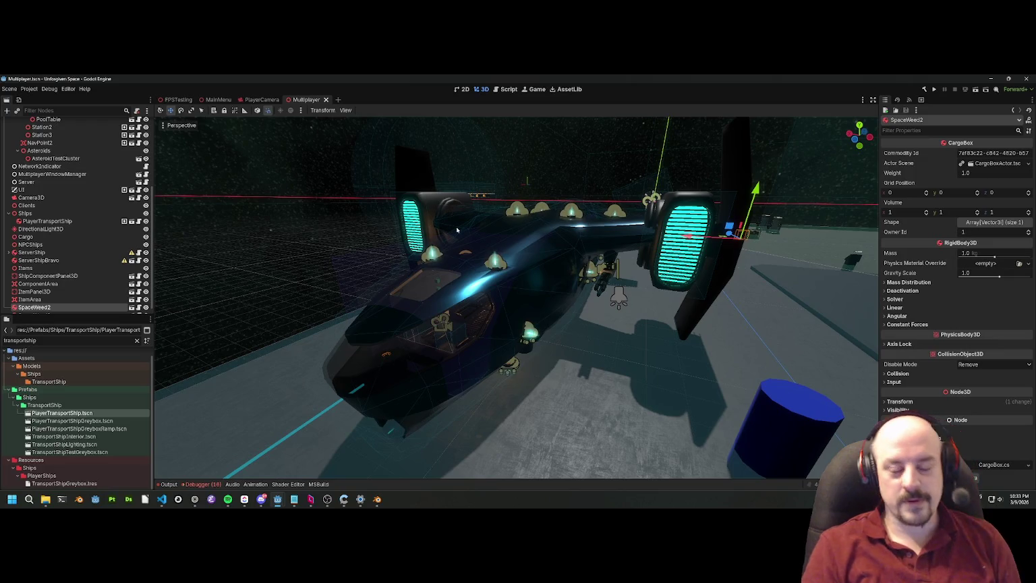
pyautogui.press('w')
pyautogui.press('s')
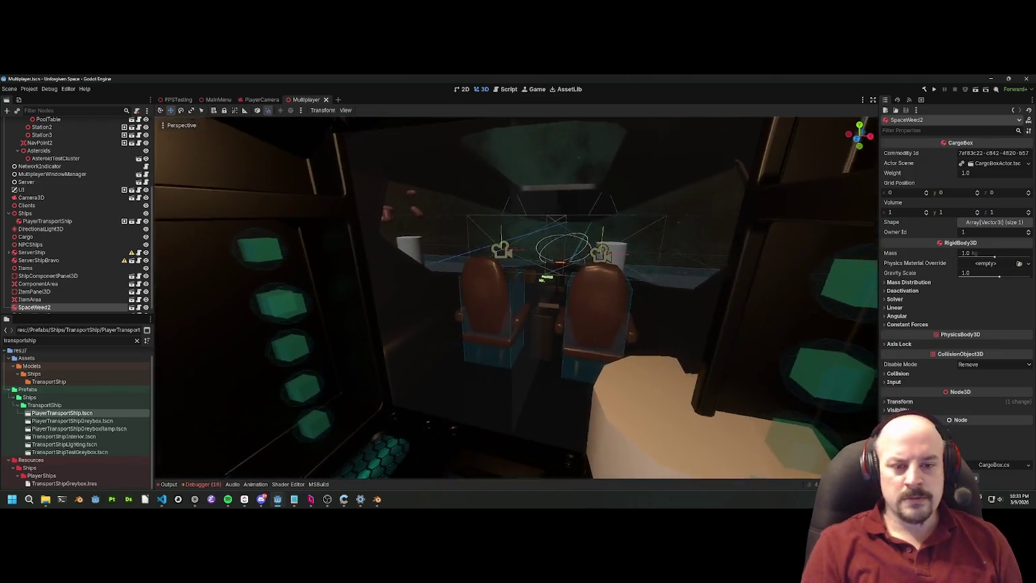
pyautogui.press('s')
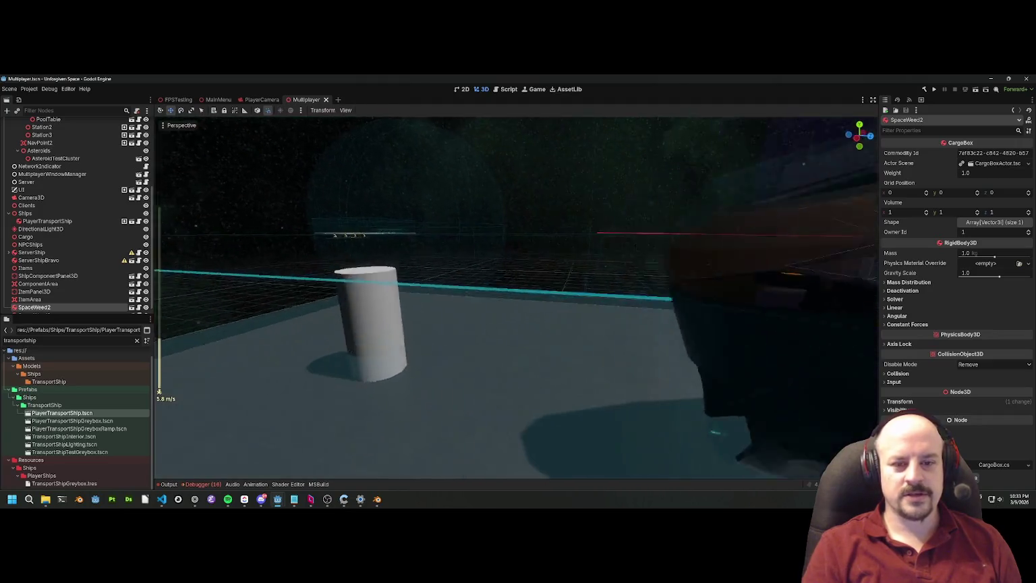
# Step: Rise overhead, dive through the interior corridor, then swoop around the platform and nebula
pyautogui.press('e')
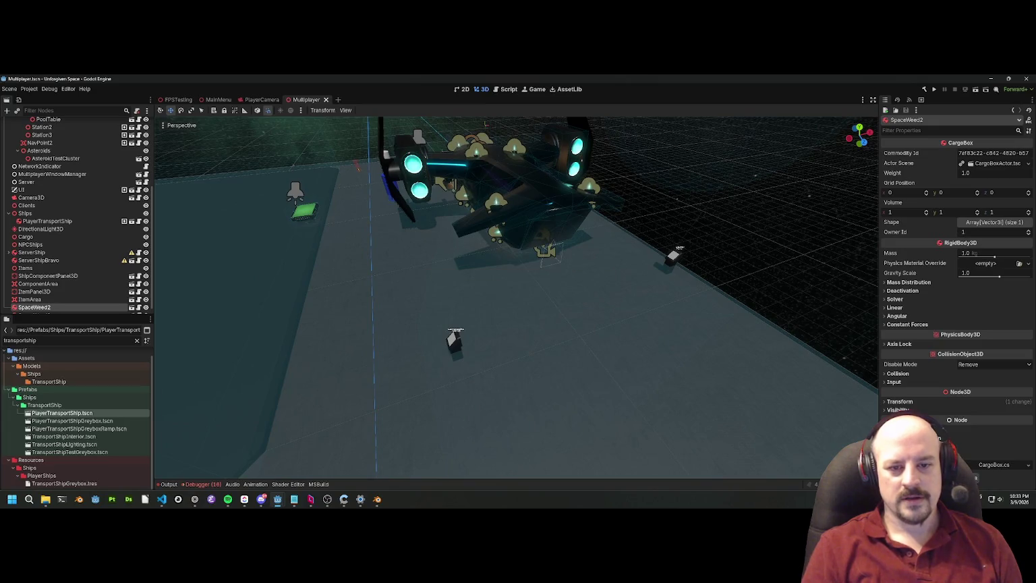
pyautogui.press('w')
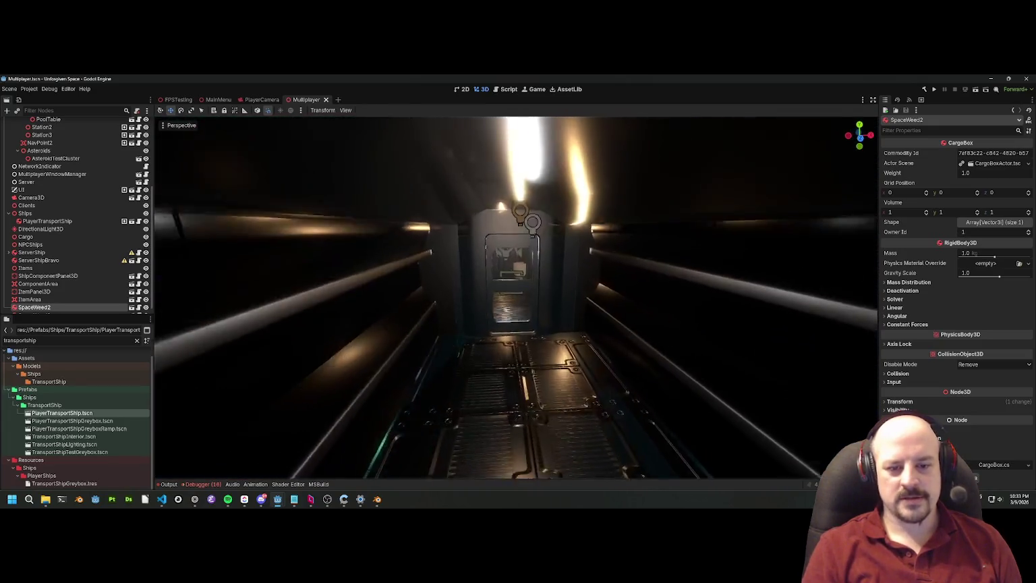
pyautogui.press('w')
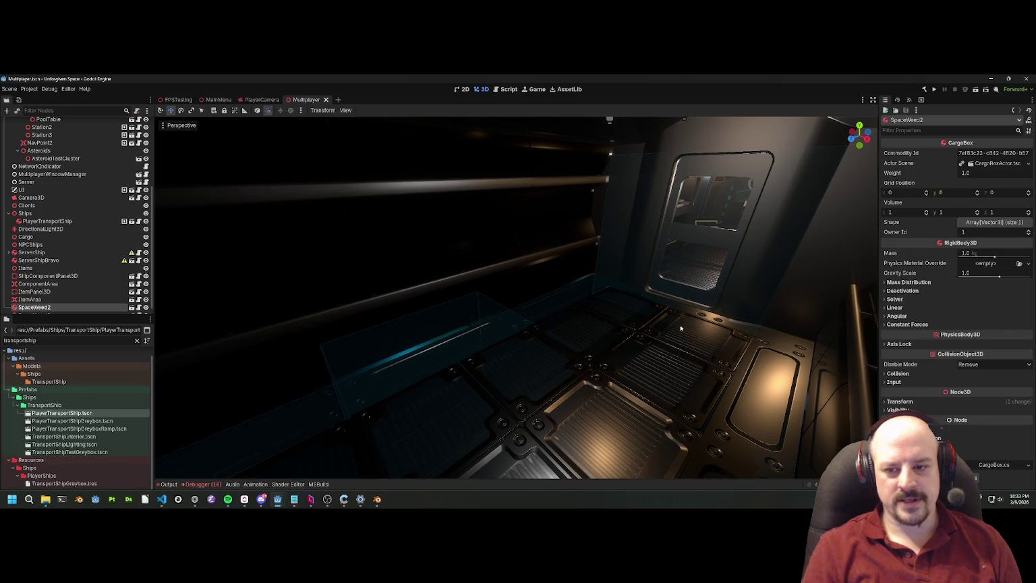
pyautogui.press('s')
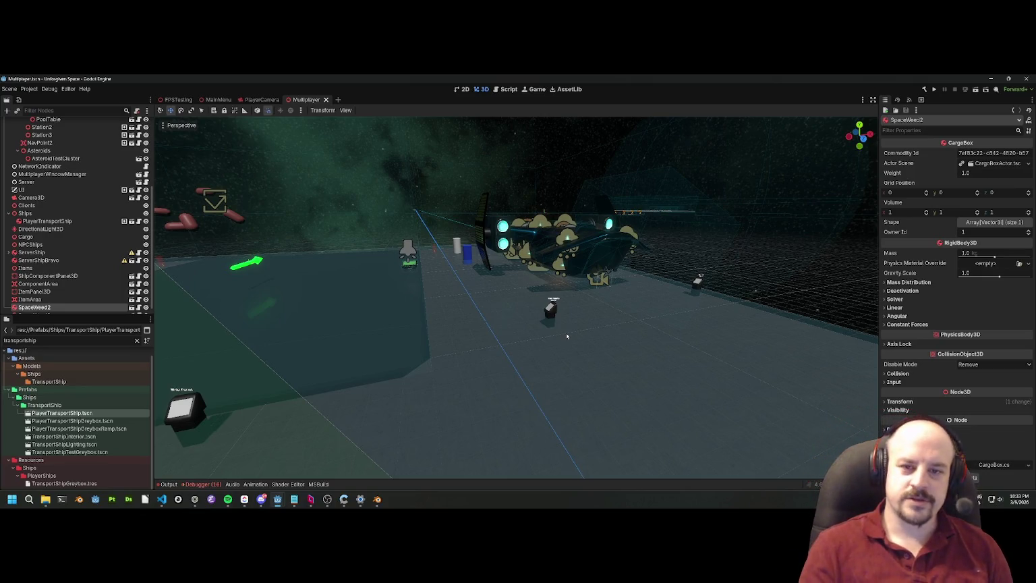
pyautogui.moveTo(575, 307); pyautogui.dragTo(402, 386)
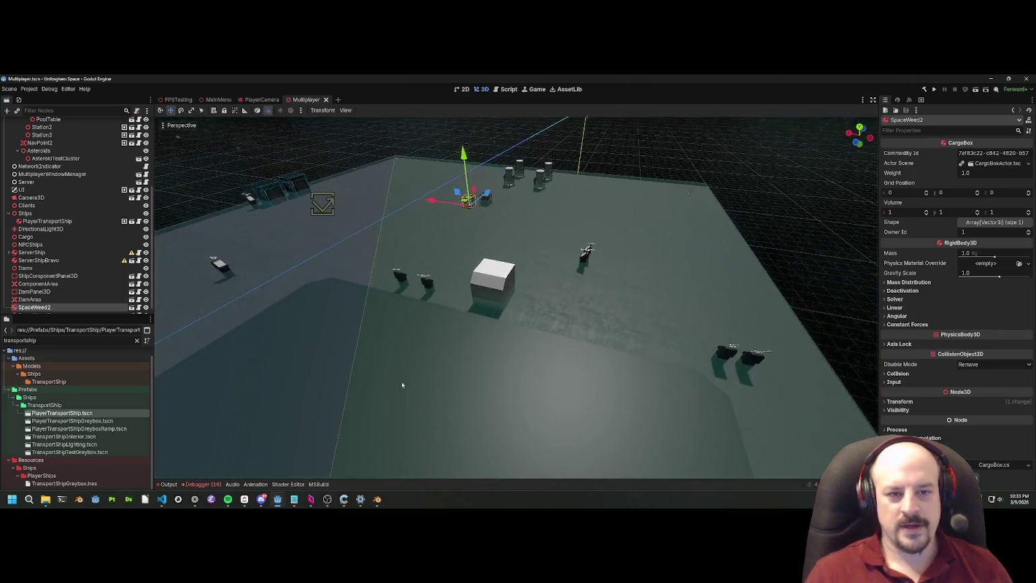
pyautogui.moveTo(578, 219)
pyautogui.mouseDown()
pyautogui.moveTo(564, 178)
pyautogui.moveTo(591, 202)
pyautogui.moveTo(573, 195)
pyautogui.mouseUp()
# Step: Select and deselect the Station while crossing the platform, then show the debugger's error list
pyautogui.click(516, 405)
pyautogui.moveTo(544, 320)
pyautogui.mouseDown()
pyautogui.moveTo(518, 301)
pyautogui.moveTo(586, 312)
pyautogui.moveTo(215, 486)
pyautogui.mouseUp()
pyautogui.click(586, 312)
pyautogui.rightClick(586, 312)
pyautogui.click(215, 486)
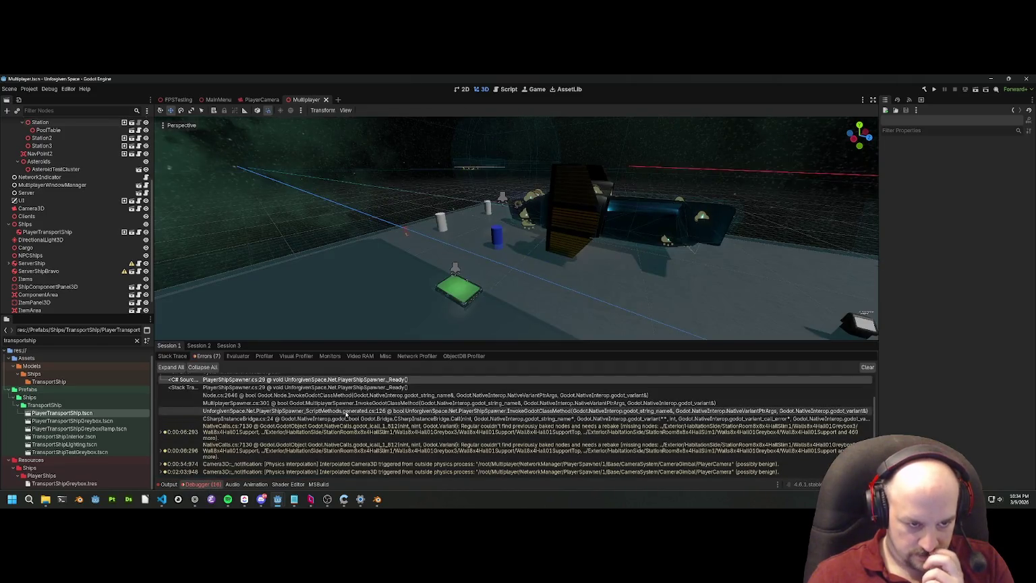
# Step: Clear the debugger's error list and check PlayerShipSpawner.cs in the code editor
pyautogui.scroll(2, 347, 399)
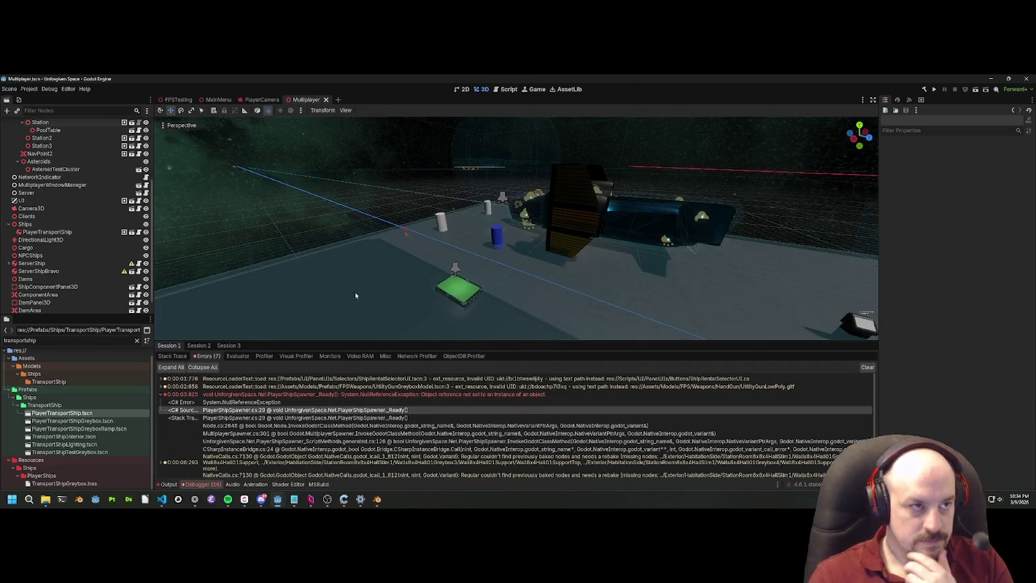
pyautogui.click(867, 368)
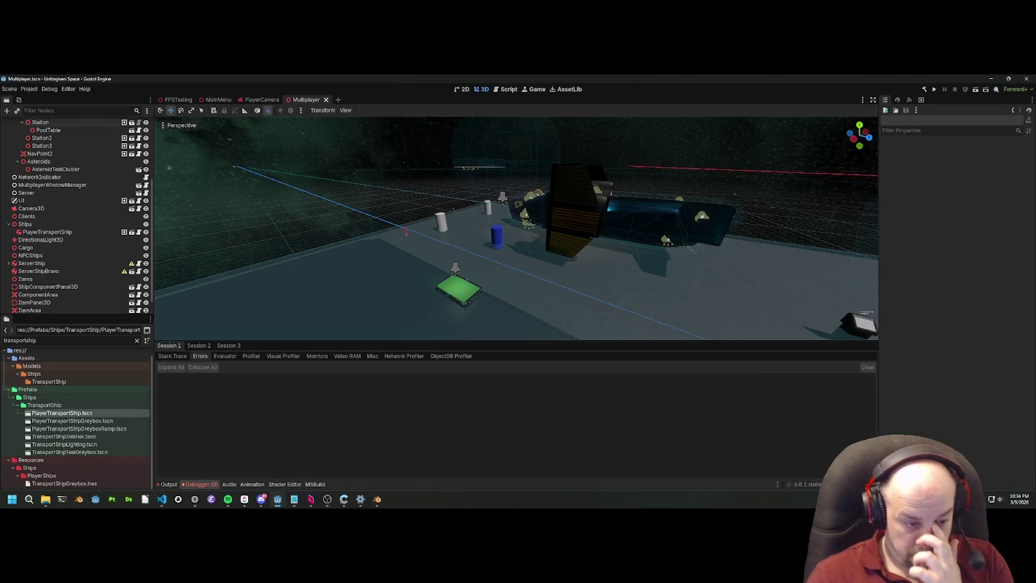
pyautogui.click(162, 499)
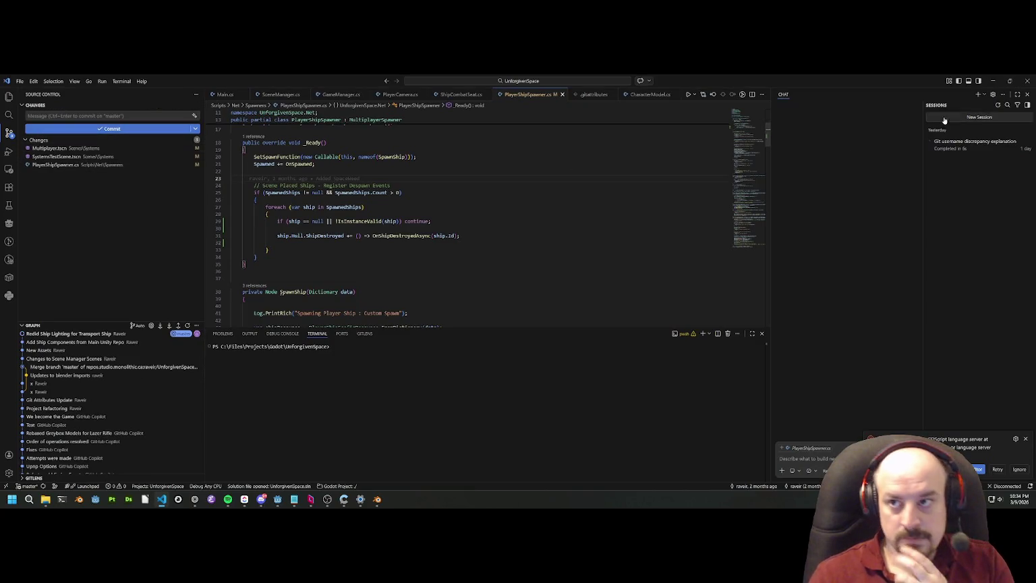
# Step: Return to the Godot editor and bring up a web browser window
pyautogui.hotkey('alt', 'Tab')
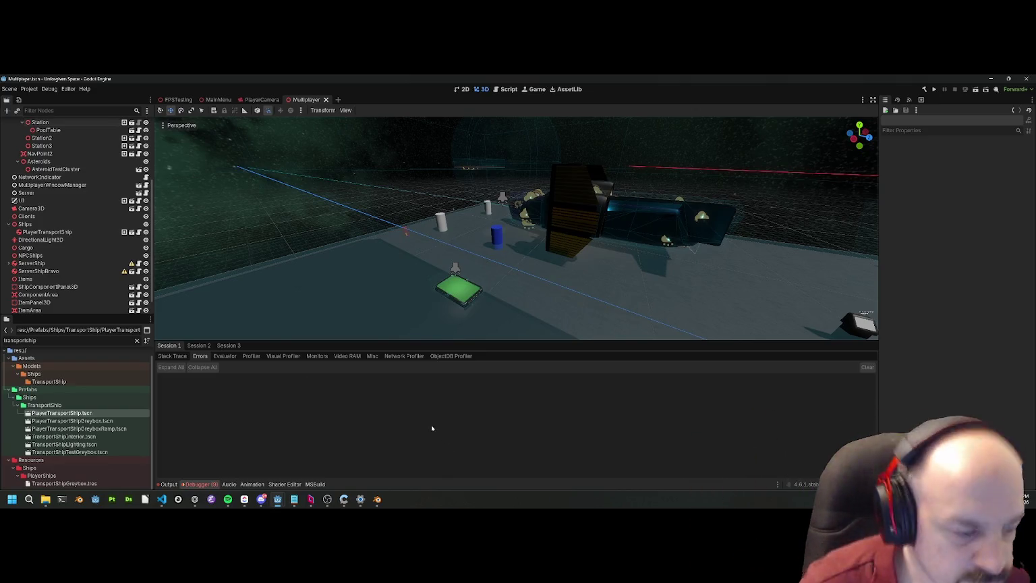
pyautogui.click(197, 502)
pyautogui.click(196, 500)
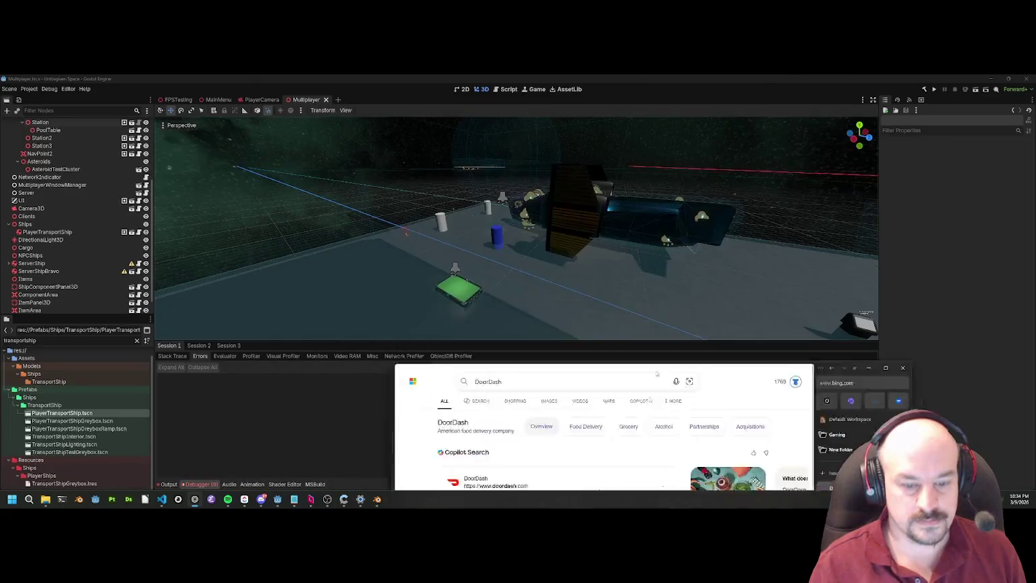